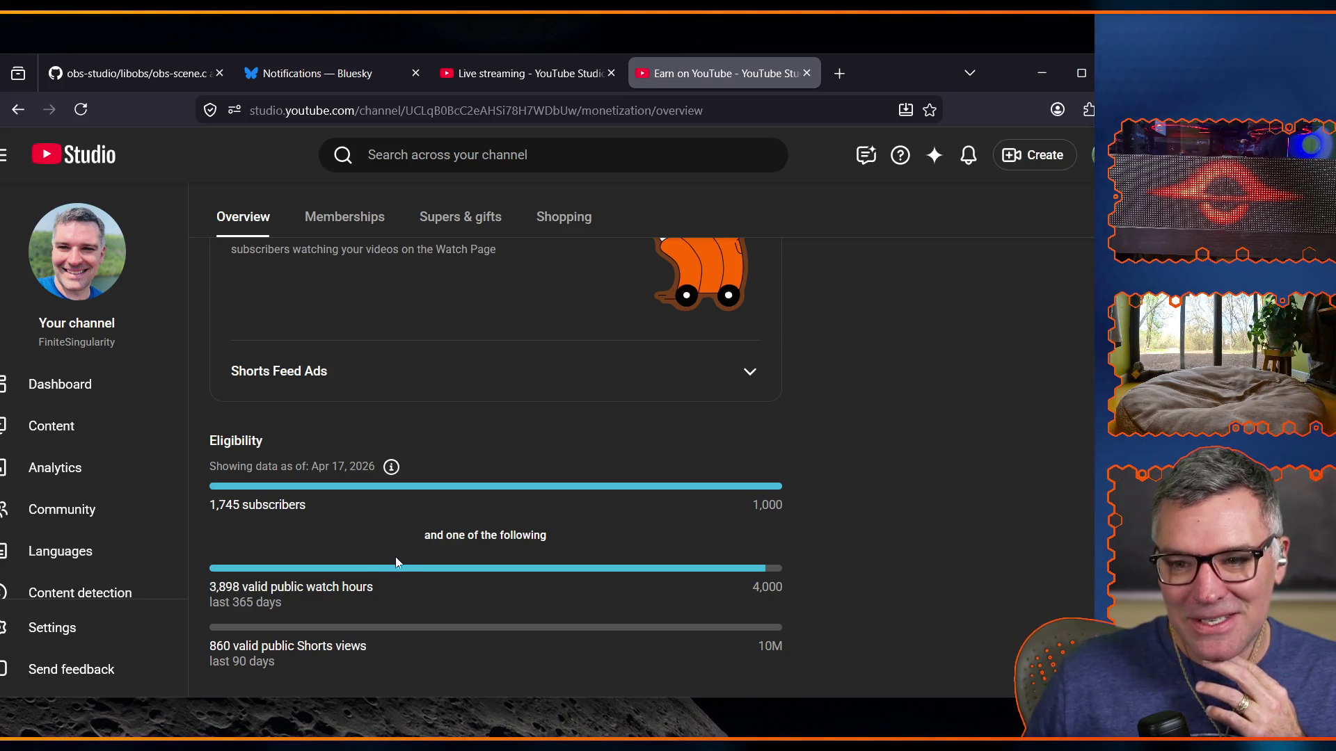
Step: Minimize the monetization browser window and slide the analytics window mostly off the left edge
mouse_move(392, 468)
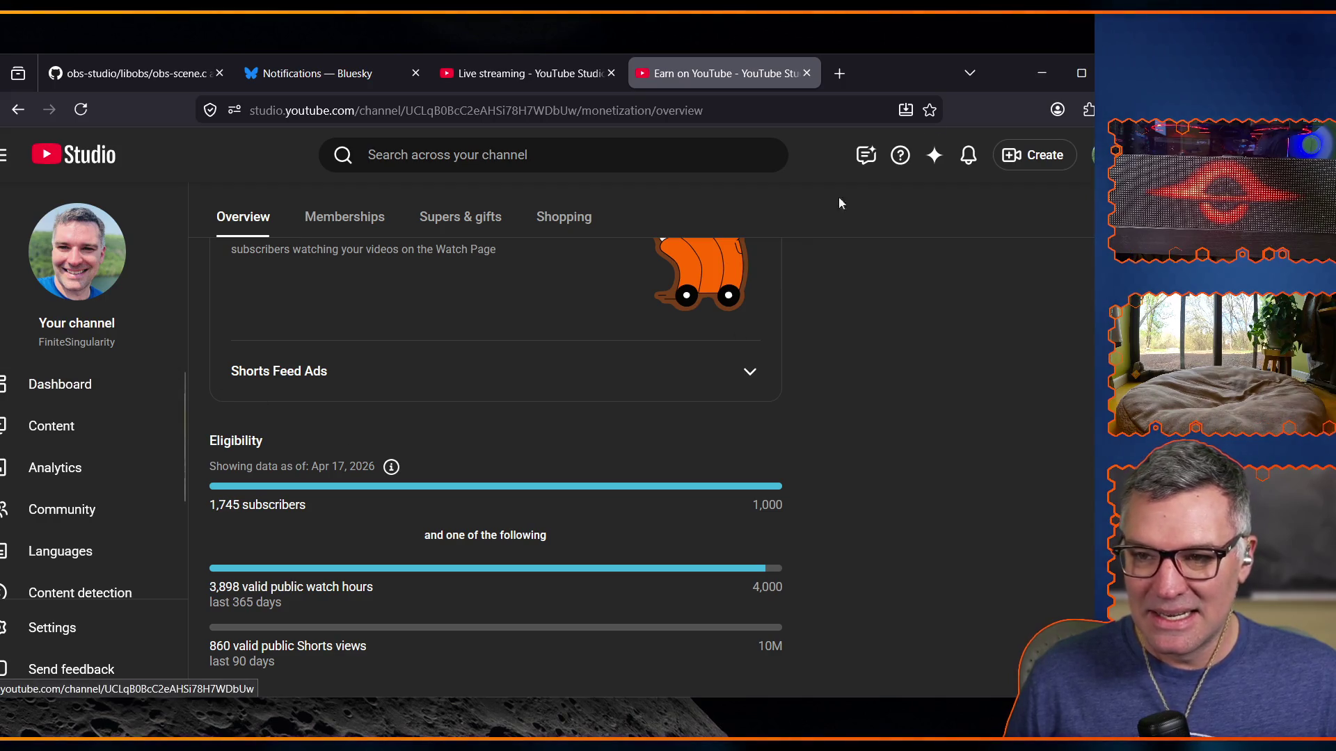
left_click(1041, 73)
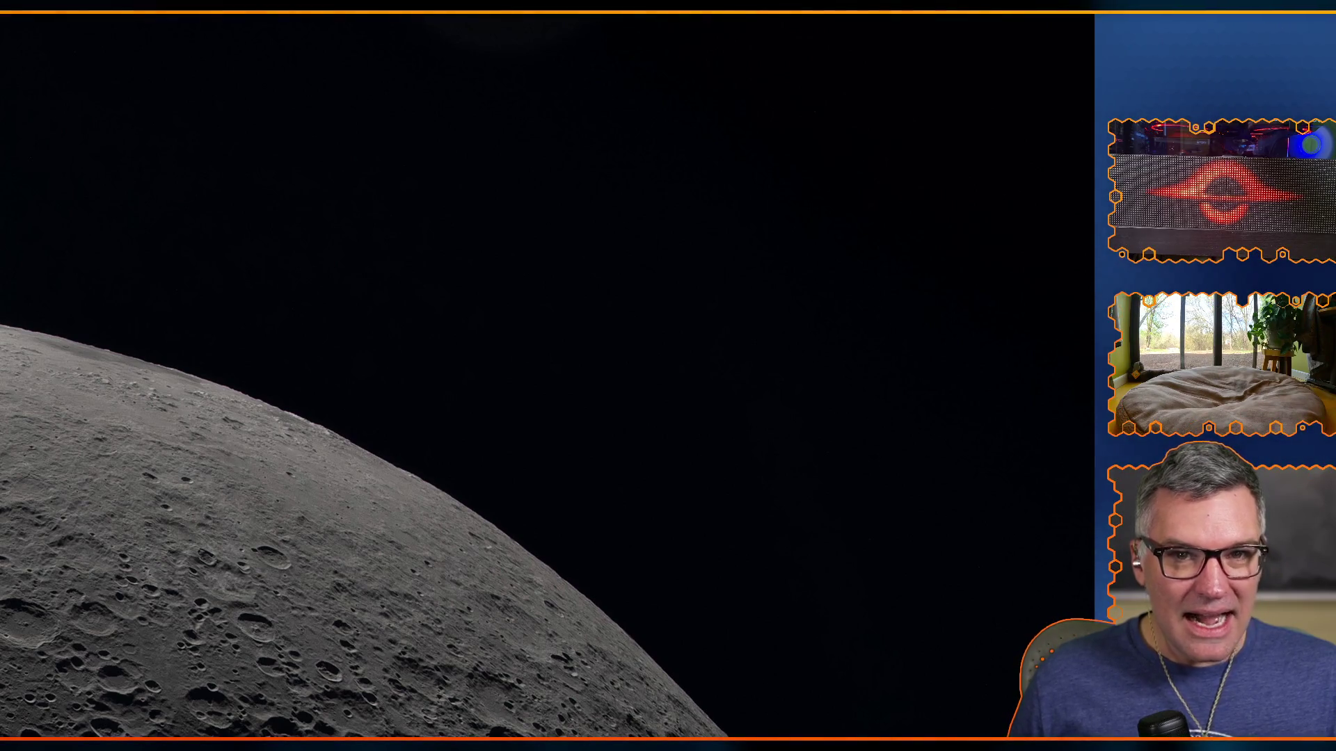
mouse_move(636, 63)
left_mouse_down()
mouse_move(90, 0)
mouse_move(118, 0)
mouse_move(0, 0)
mouse_move(1, 104)
left_mouse_up()
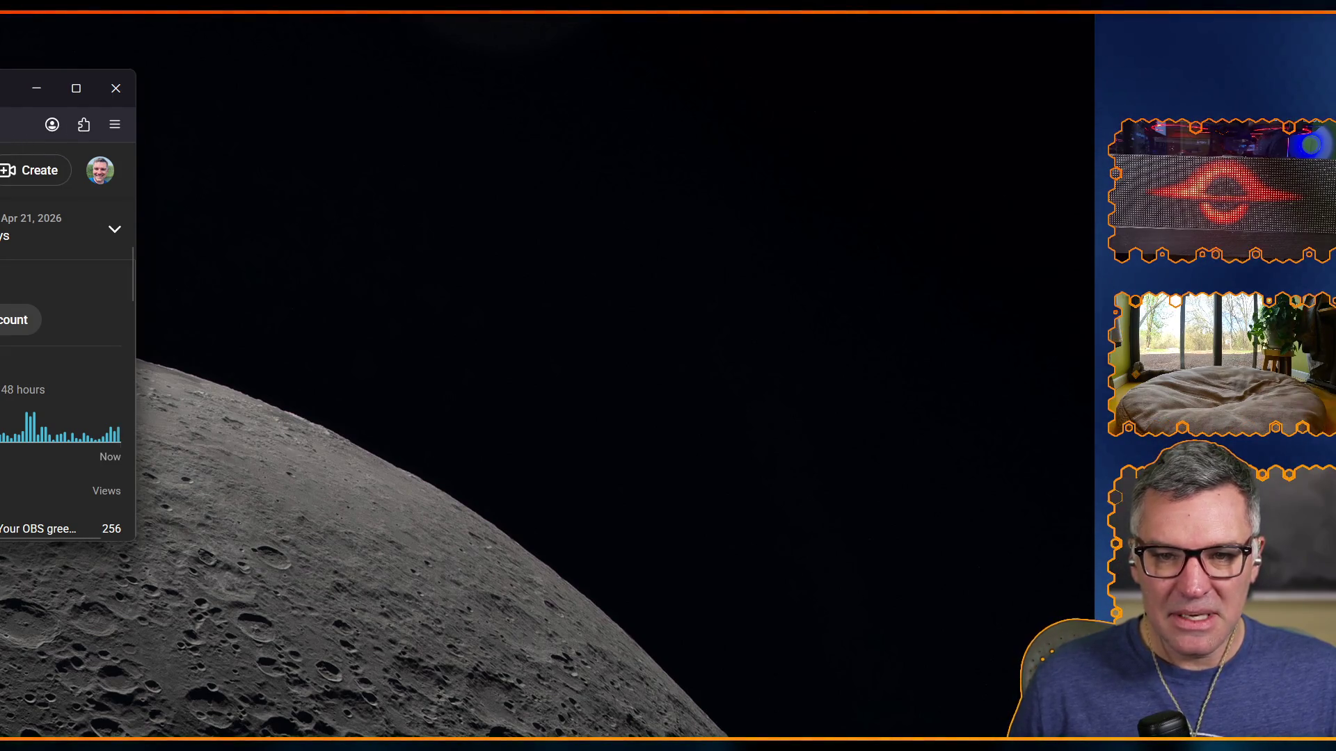
Step: Bring the analytics window back into full view and scroll through the last-365-days Overview
mouse_move(0, 96)
left_mouse_down()
mouse_move(0, 114)
mouse_move(91, 113)
left_mouse_up()
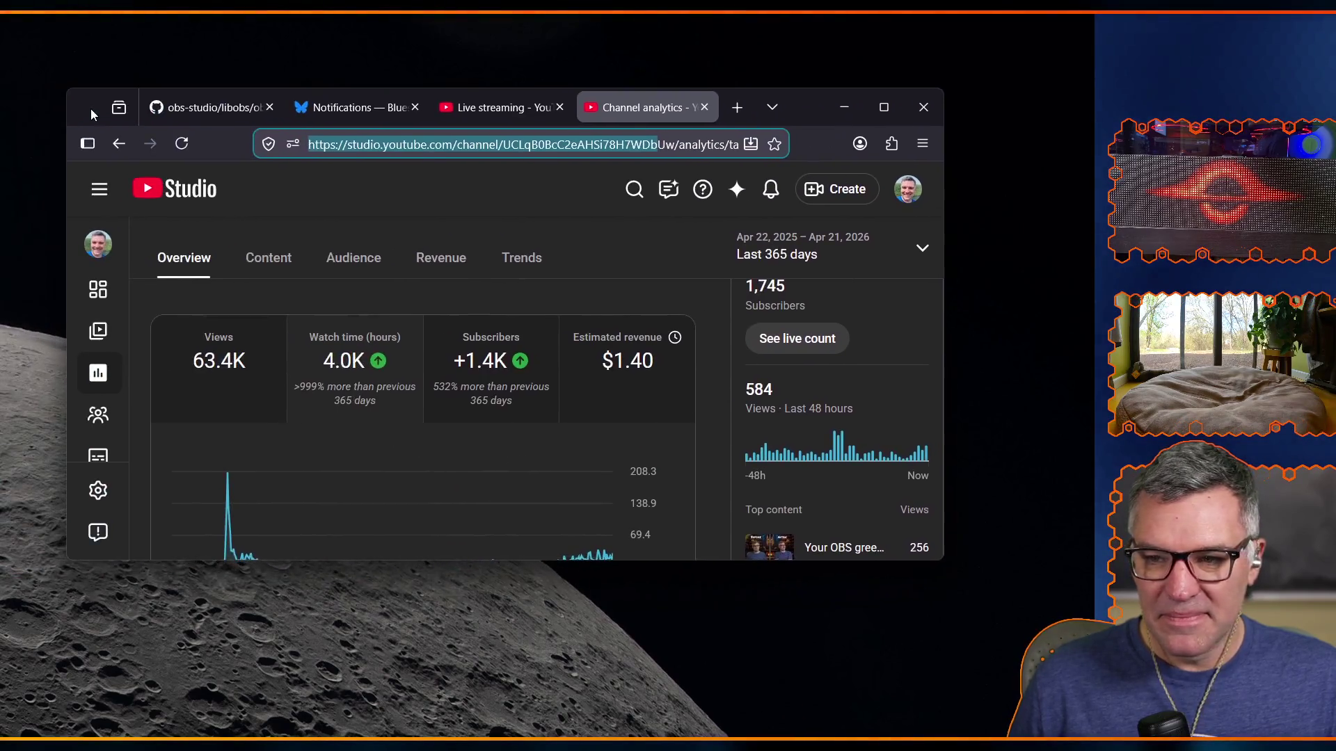
scroll(270, 396, "down", 5)
scroll(284, 398, "up", 3)
mouse_move(267, 455)
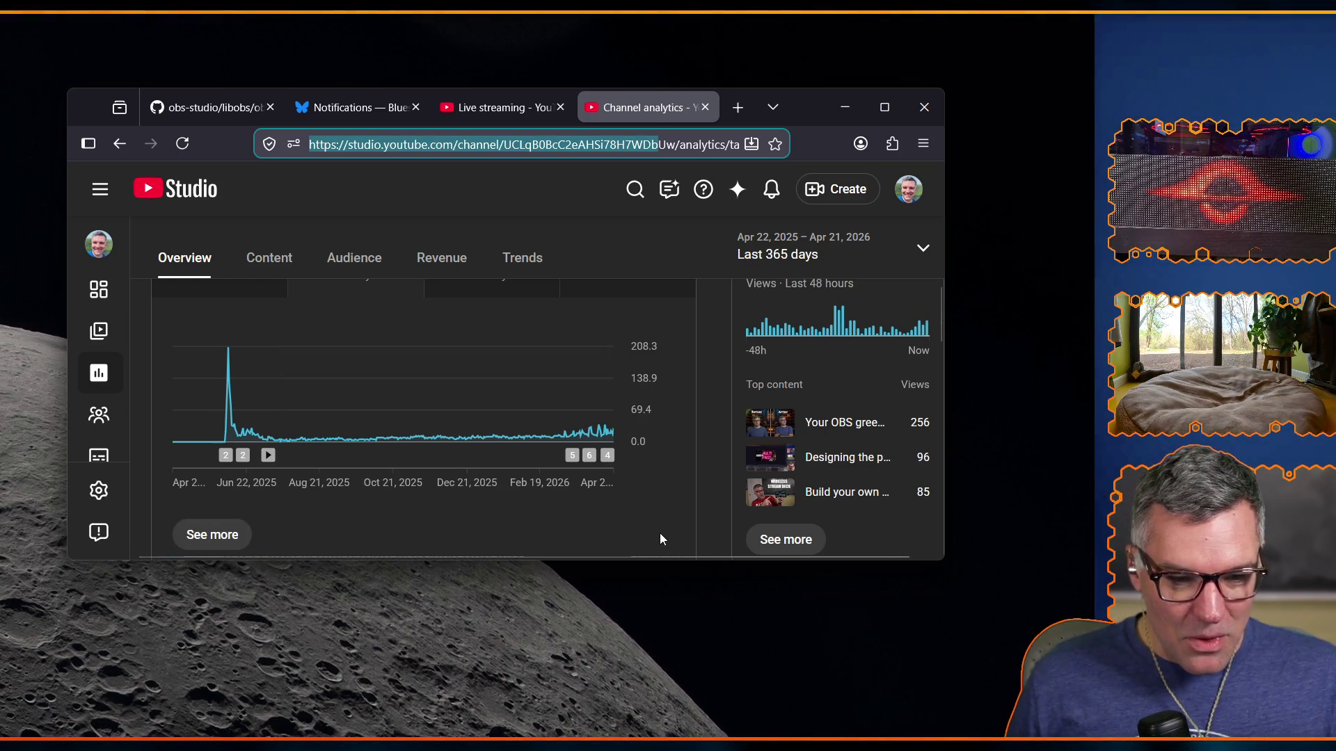
scroll(660, 536, "up", 1)
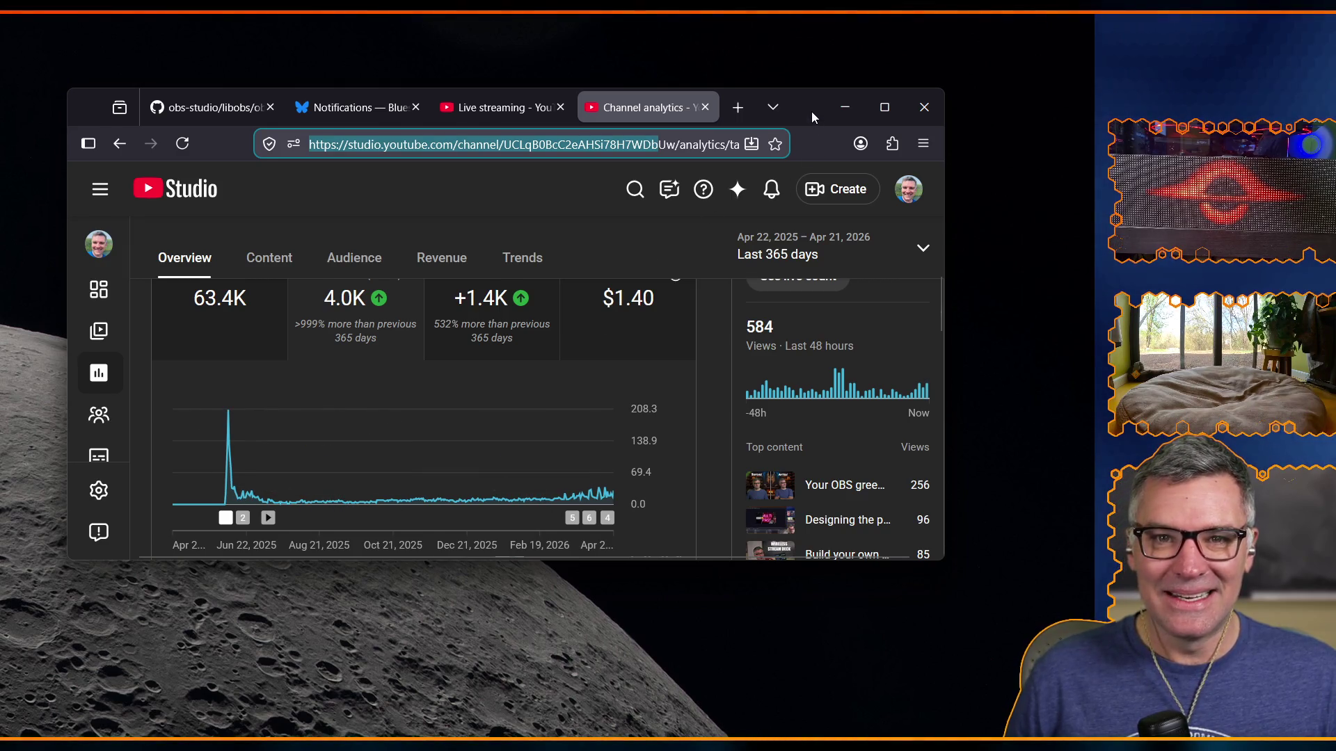
Step: Look over the views chart and stat cards, then move the analytics window off screen
mouse_move(812, 111)
left_mouse_down()
mouse_move(778, 123)
mouse_move(814, 116)
left_mouse_up()
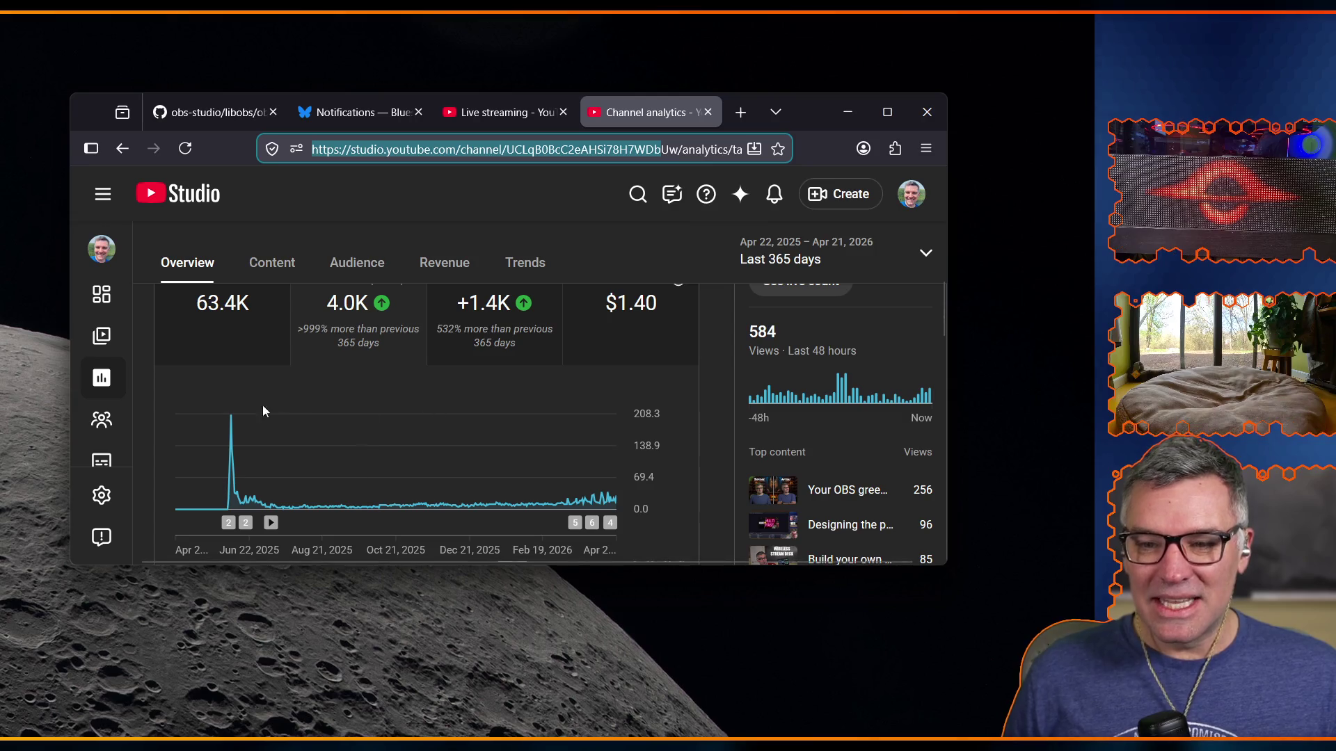
mouse_move(230, 419)
mouse_move(226, 522)
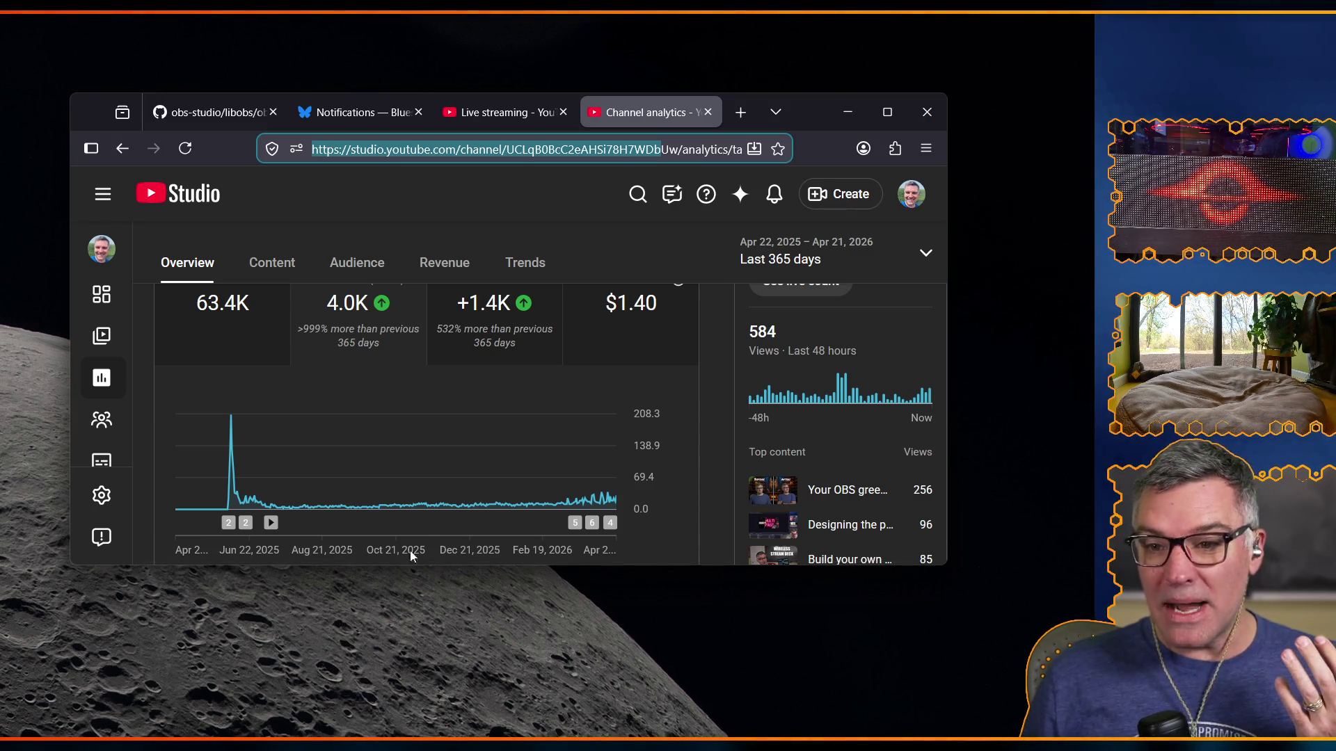
mouse_move(345, 308)
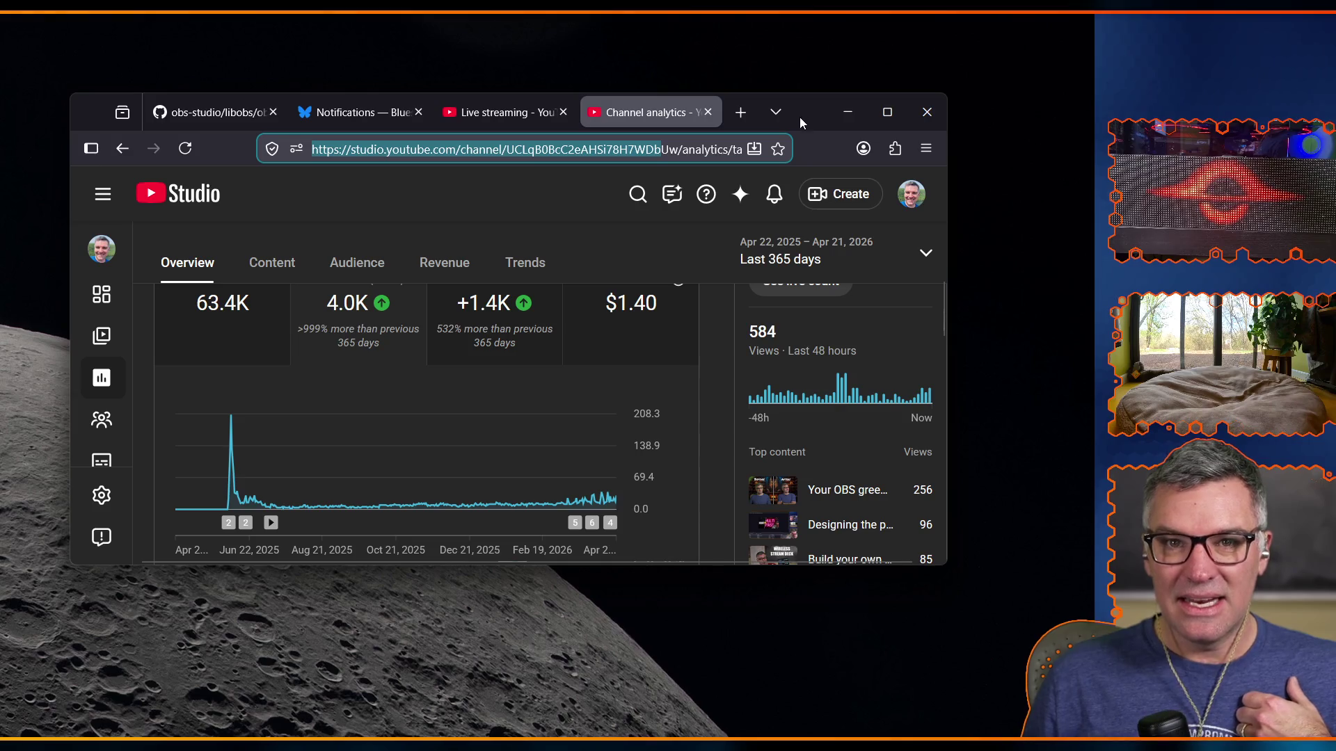
left_click_drag(800, 117, 0, 147)
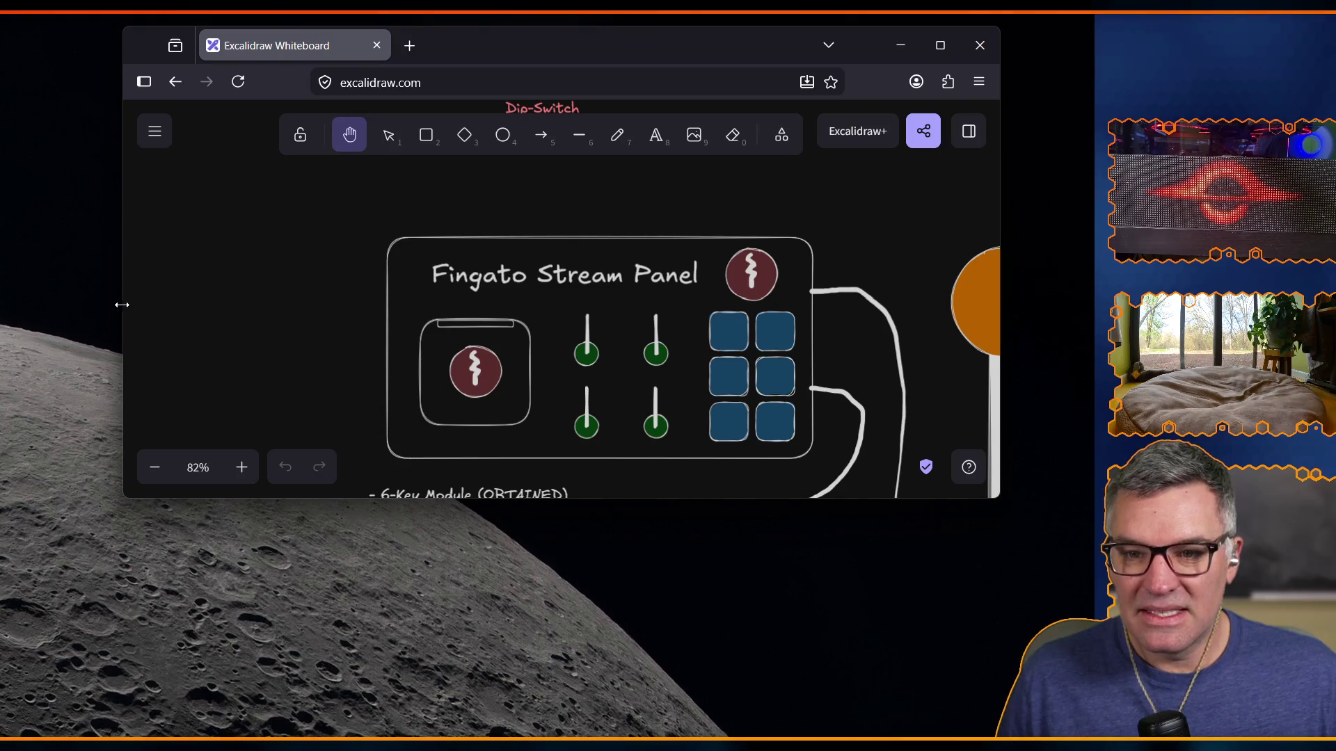
Step: Widen the whiteboard window left and right and stretch it down to reveal the parts list
left_click_drag(120, 301, 14, 298)
left_click_drag(999, 315, 1090, 313)
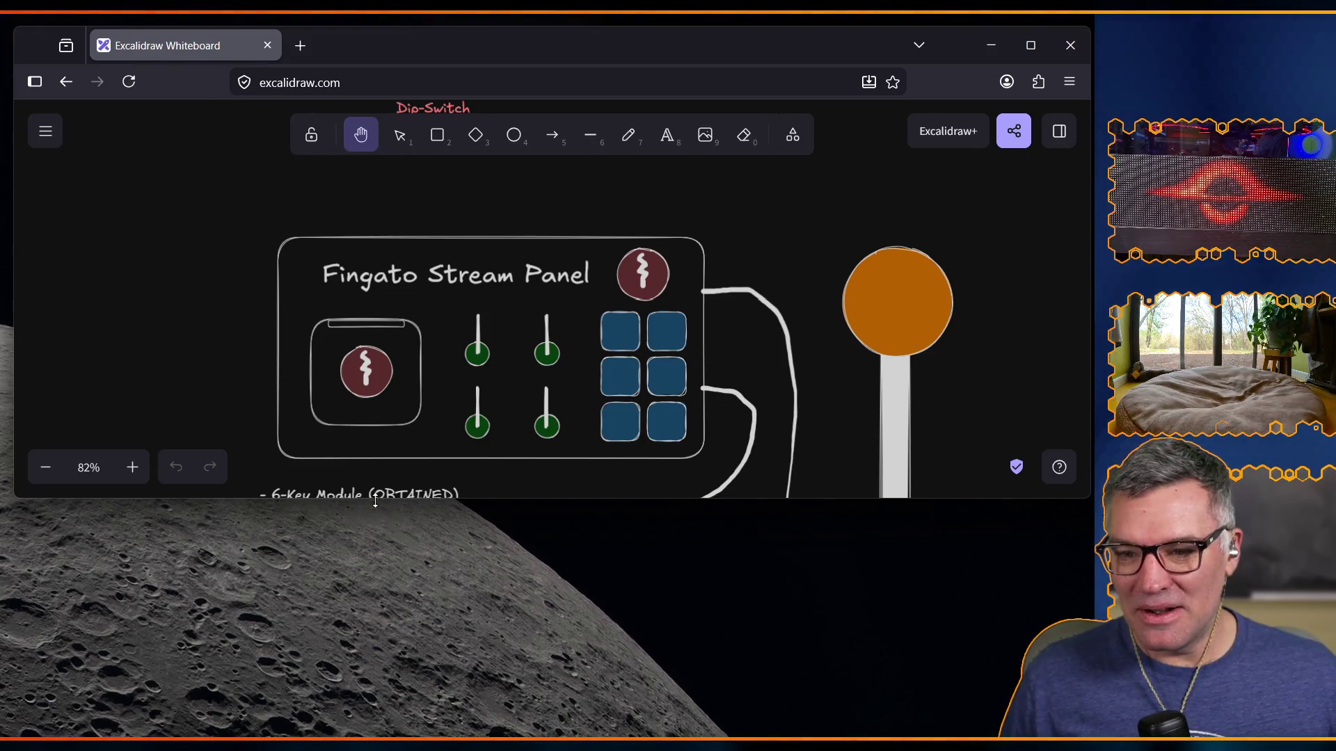
left_click_drag(394, 497, 376, 734)
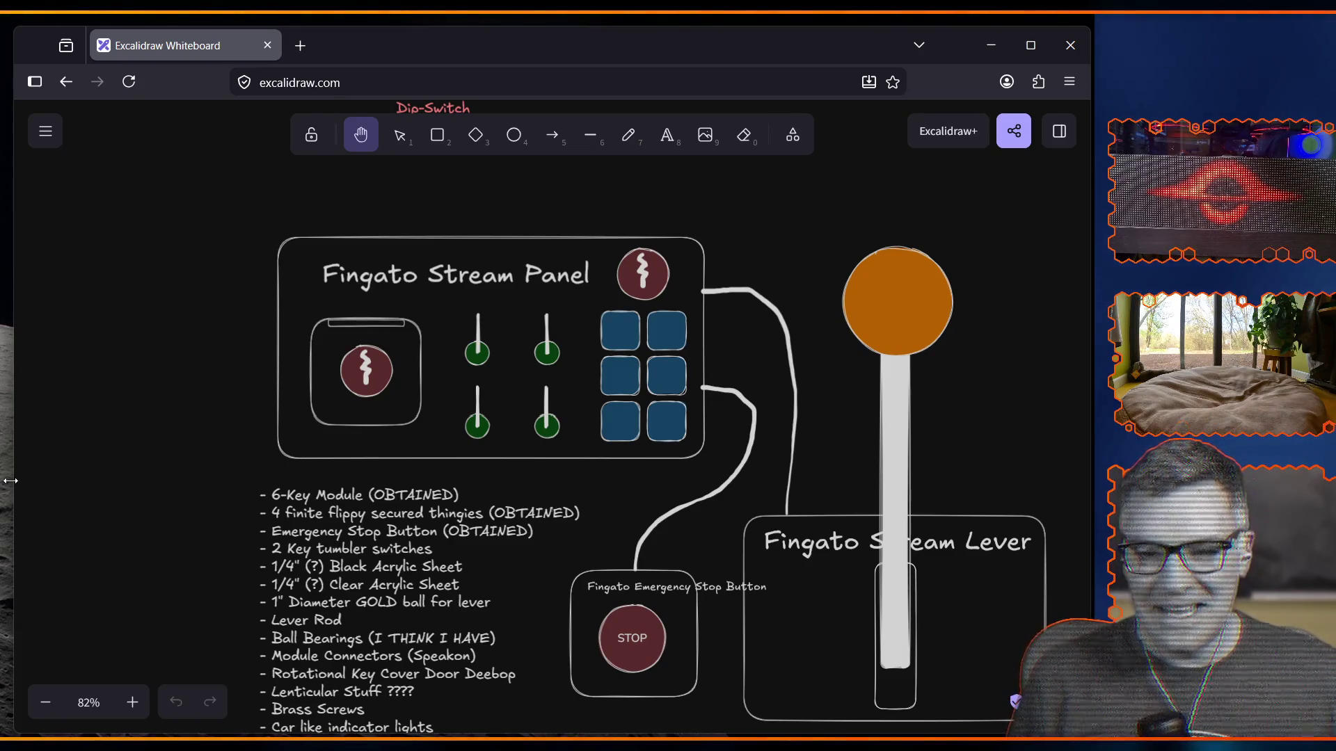
Step: Widen the whiteboard slightly further left and close the enlarged emergency-stop photo
left_click_drag(10, 480, 2, 475)
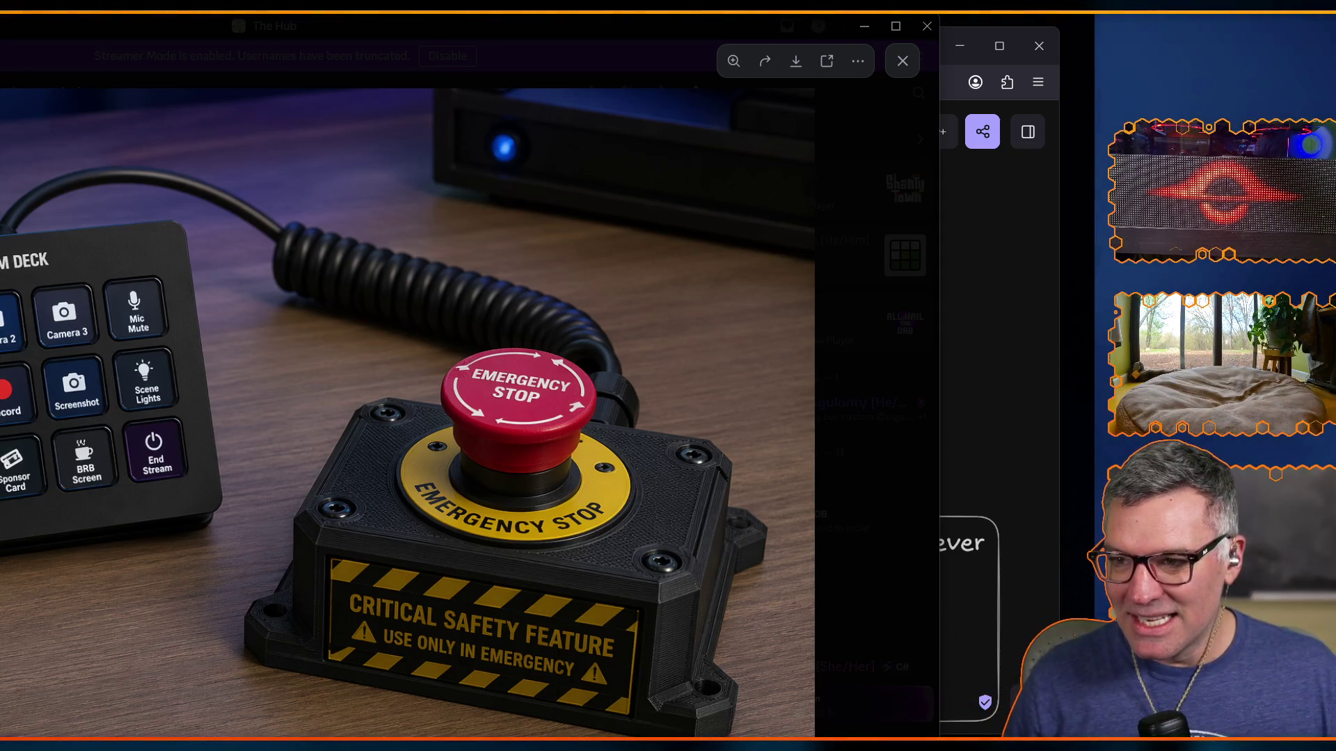
left_click(981, 256)
Step: Nudge the browser window up slightly so the Fingato Stream Panel whiteboard shows
left_click_drag(675, 26, 675, 16)
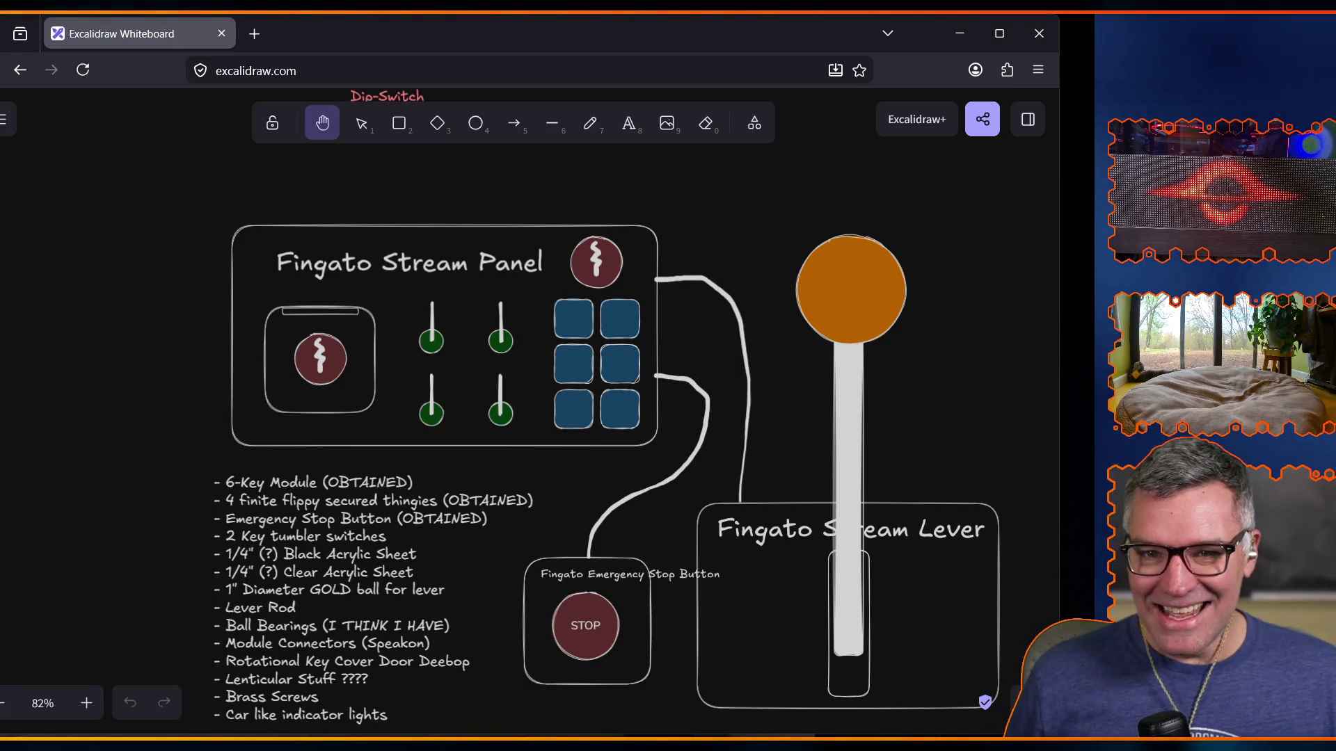
Step: Switch back to the emergency-stop box photo with Alt+Tab, later closing its preview
key("alt+Tab")
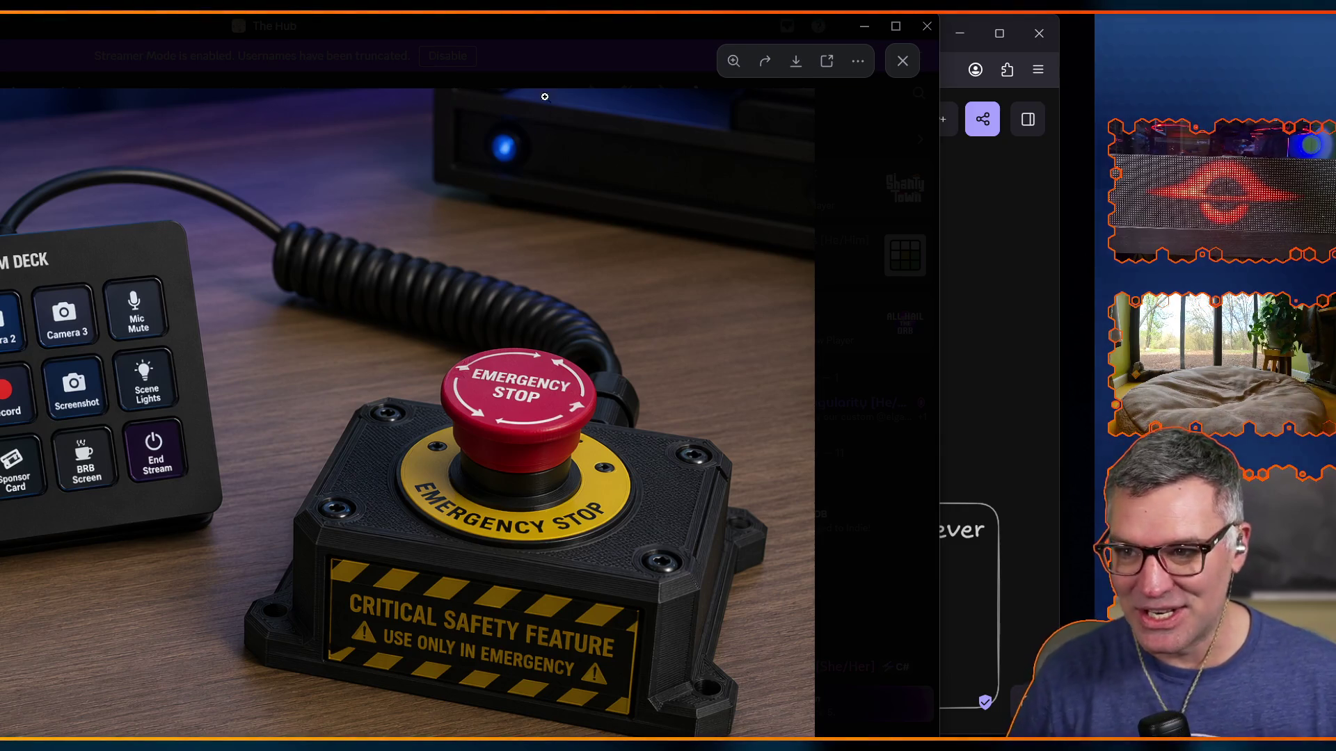
left_click(864, 25)
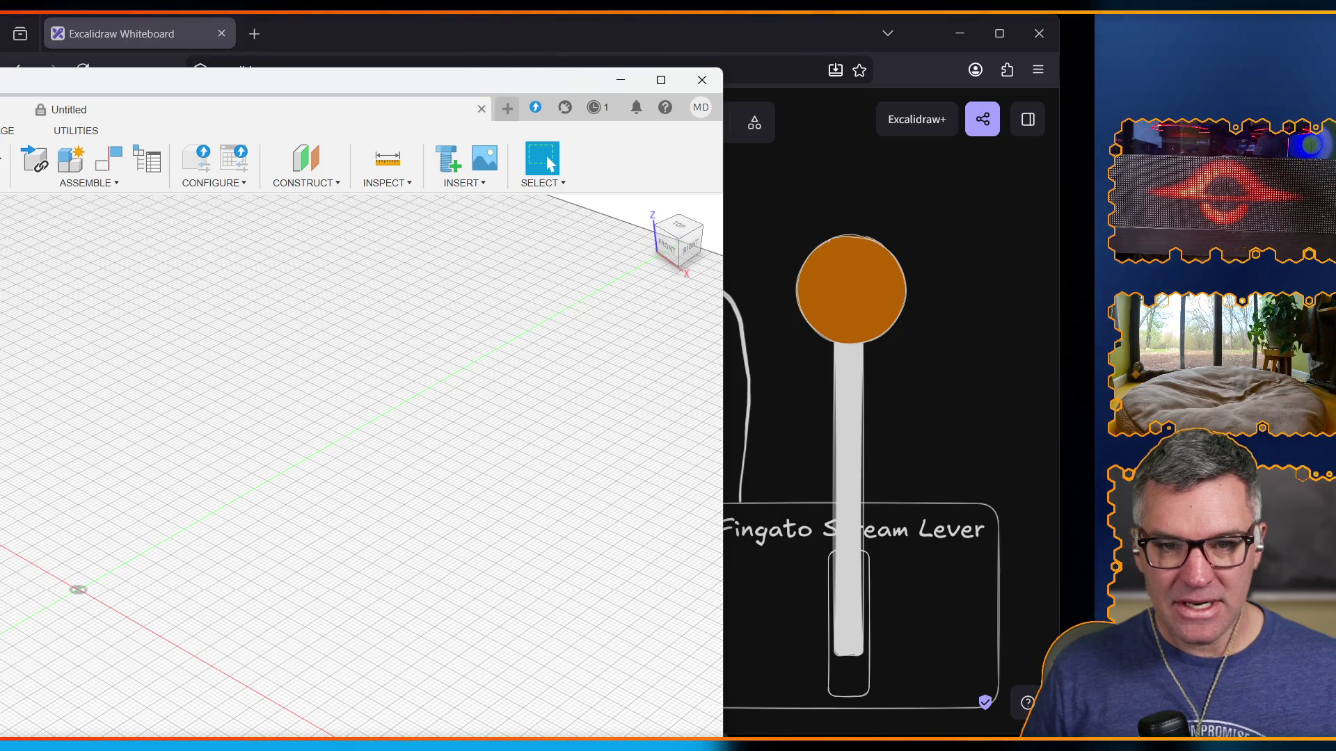
Step: Reposition the Fusion window showing Panel v4 beside the whiteboard
mouse_move(0, 95)
left_mouse_down()
mouse_move(0, 78)
mouse_move(44, 60)
mouse_move(36, 37)
left_mouse_up()
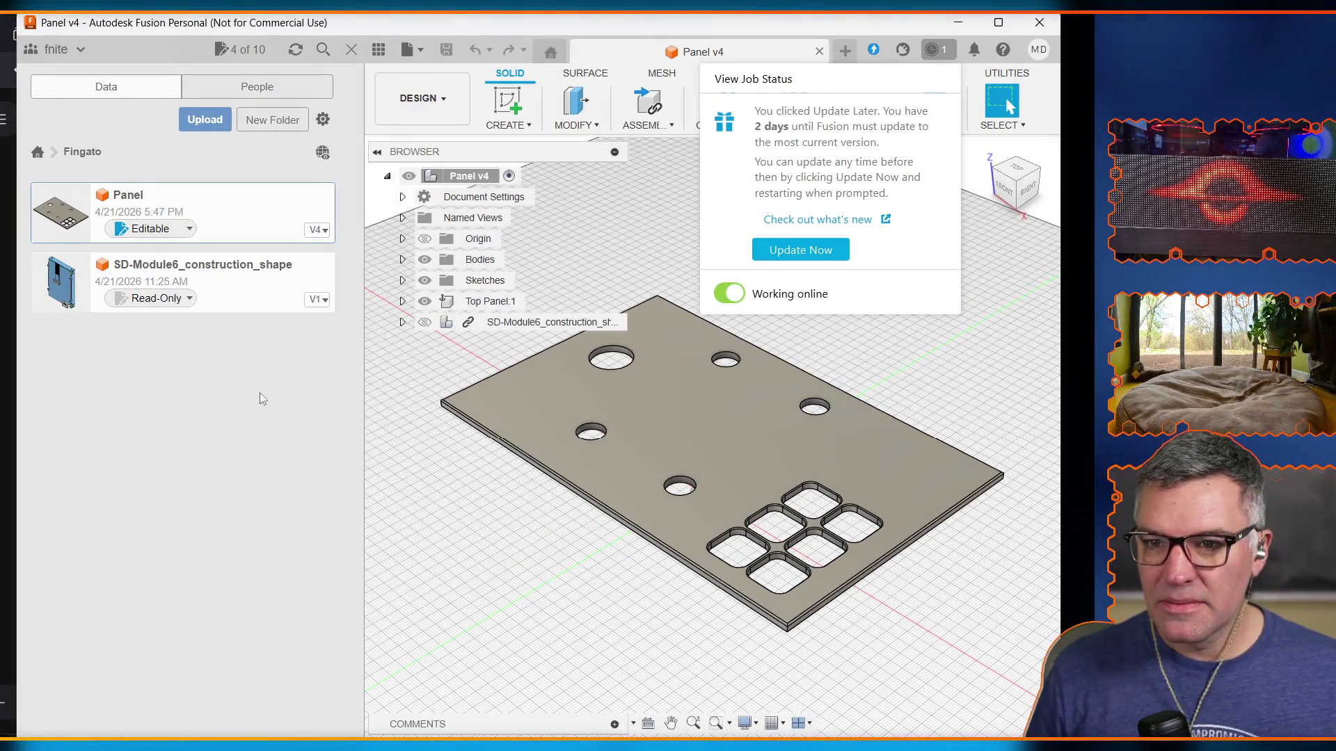
Step: Hide the Data Panel, widen the Fusion window and delete the solid plate body
left_click(350, 50)
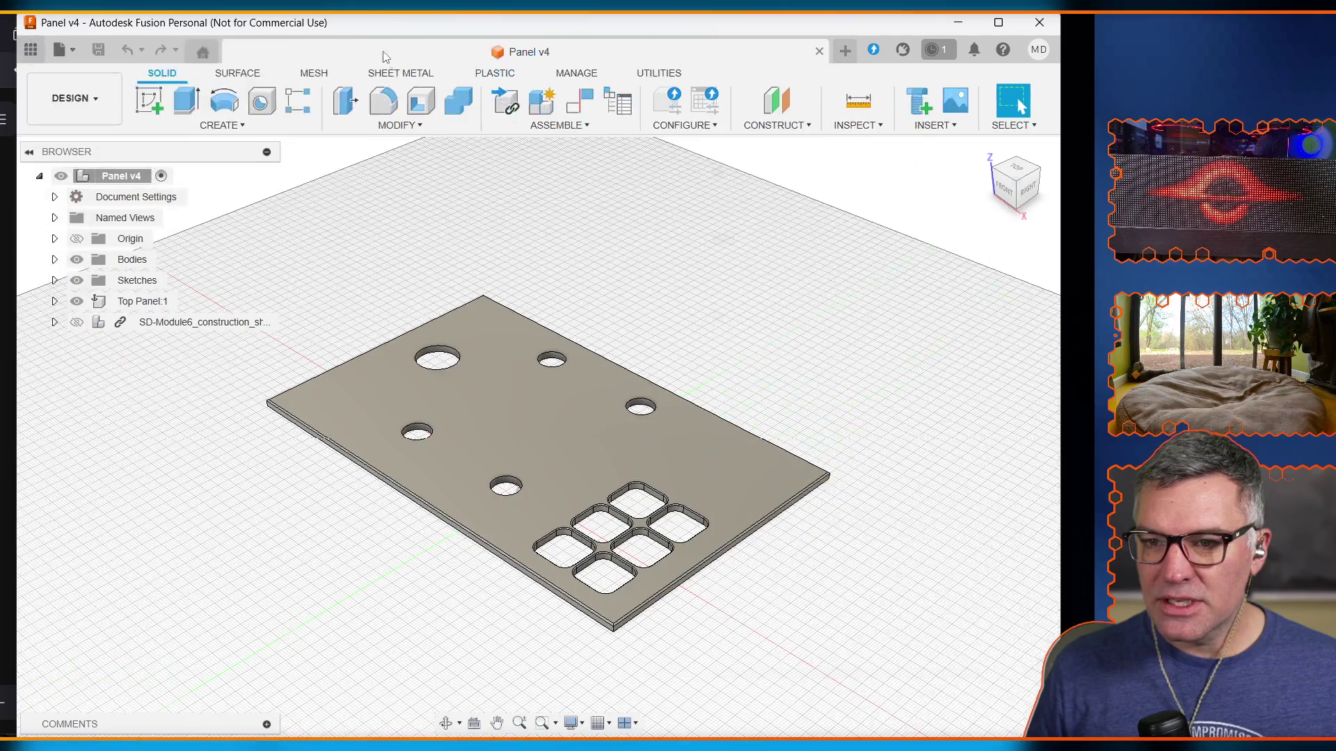
left_click_drag(1063, 512, 1092, 513)
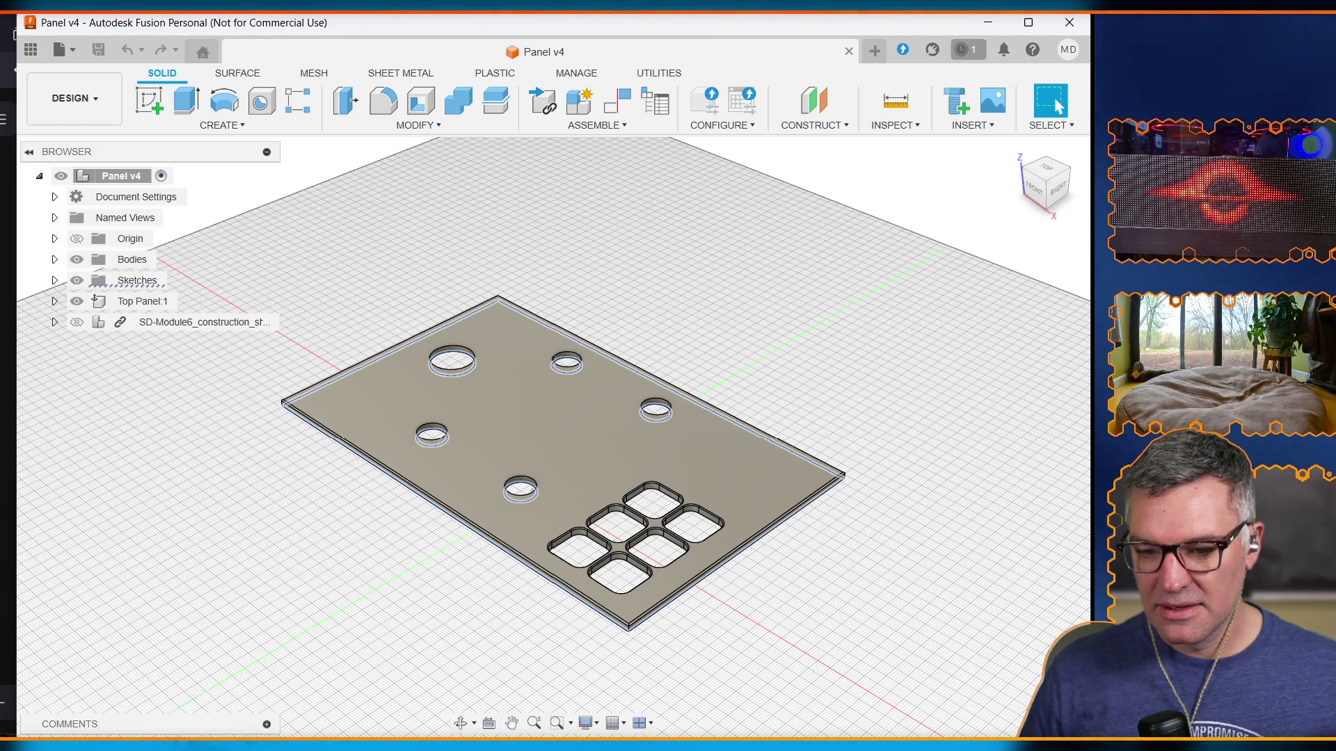
key("Delete")
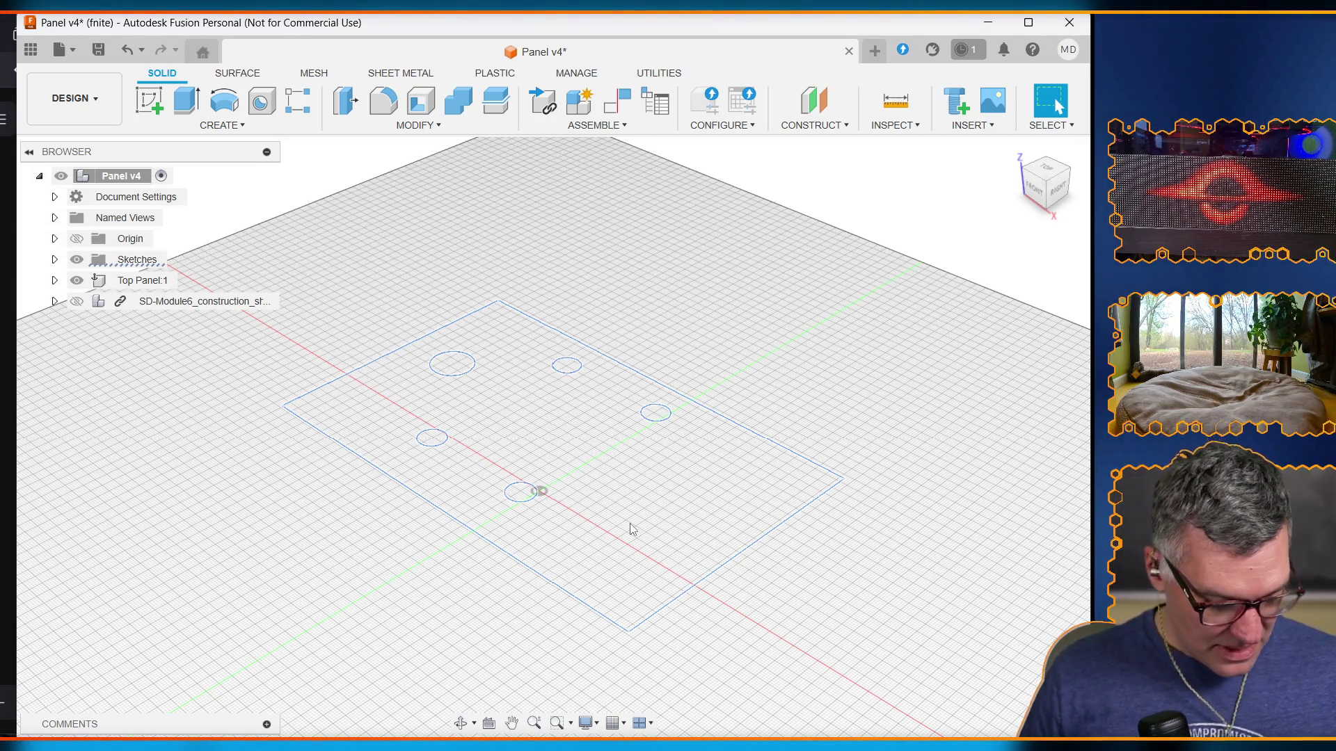
Step: View the design from TOP and select the SD-Module6 component's panel sketch for editing
scroll(629, 523, "up", 4)
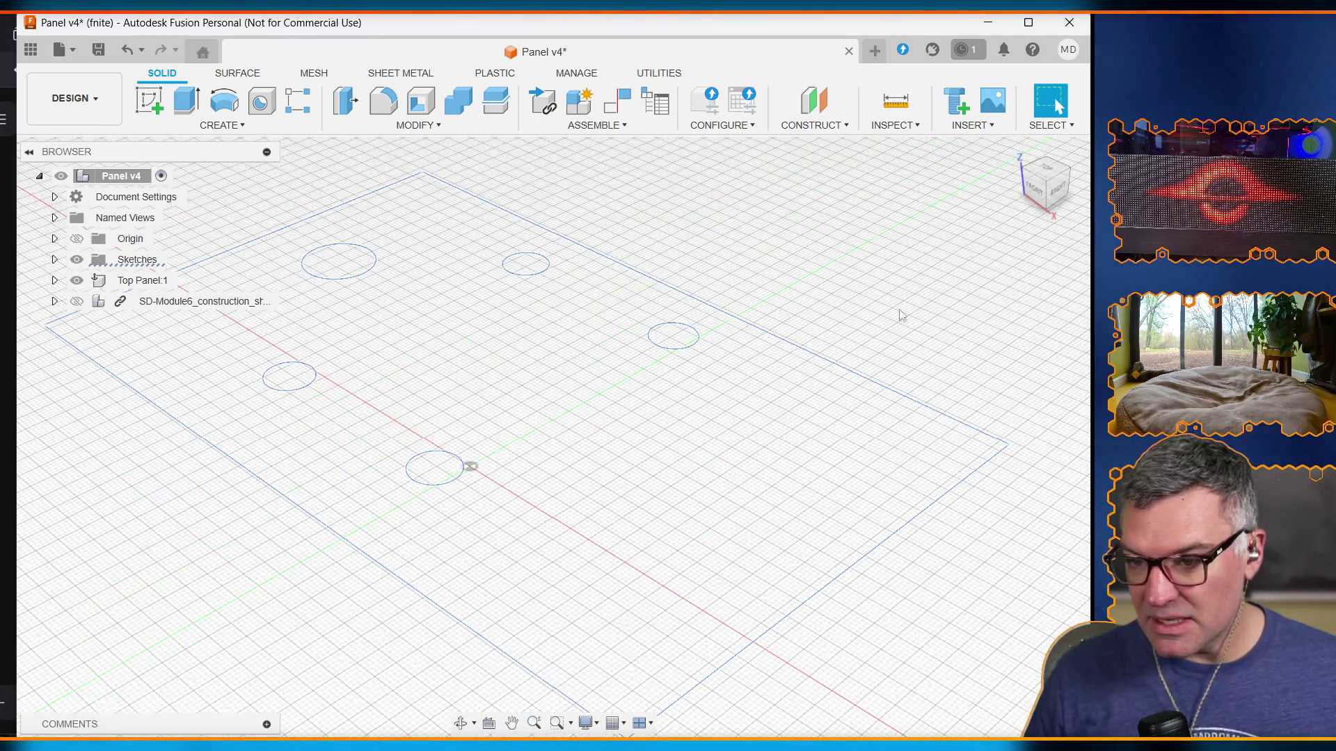
left_click(1045, 169)
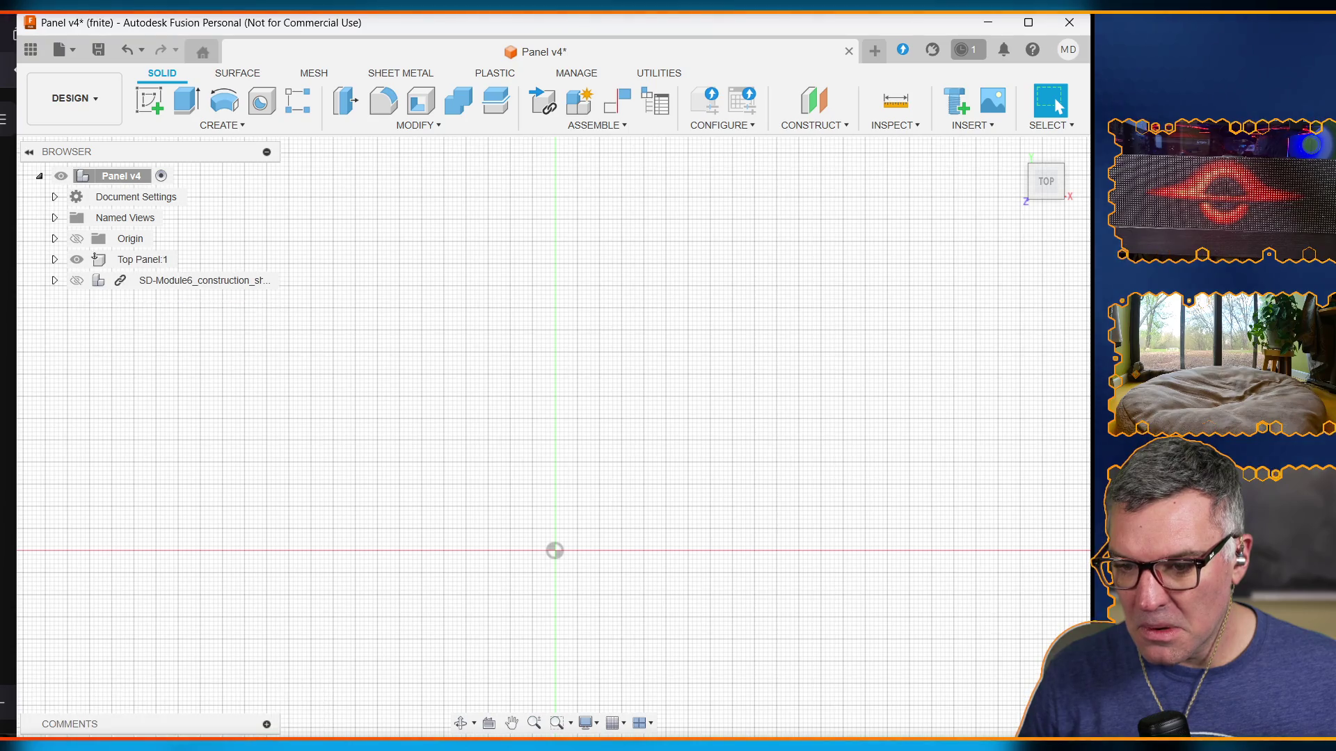
left_click(175, 742)
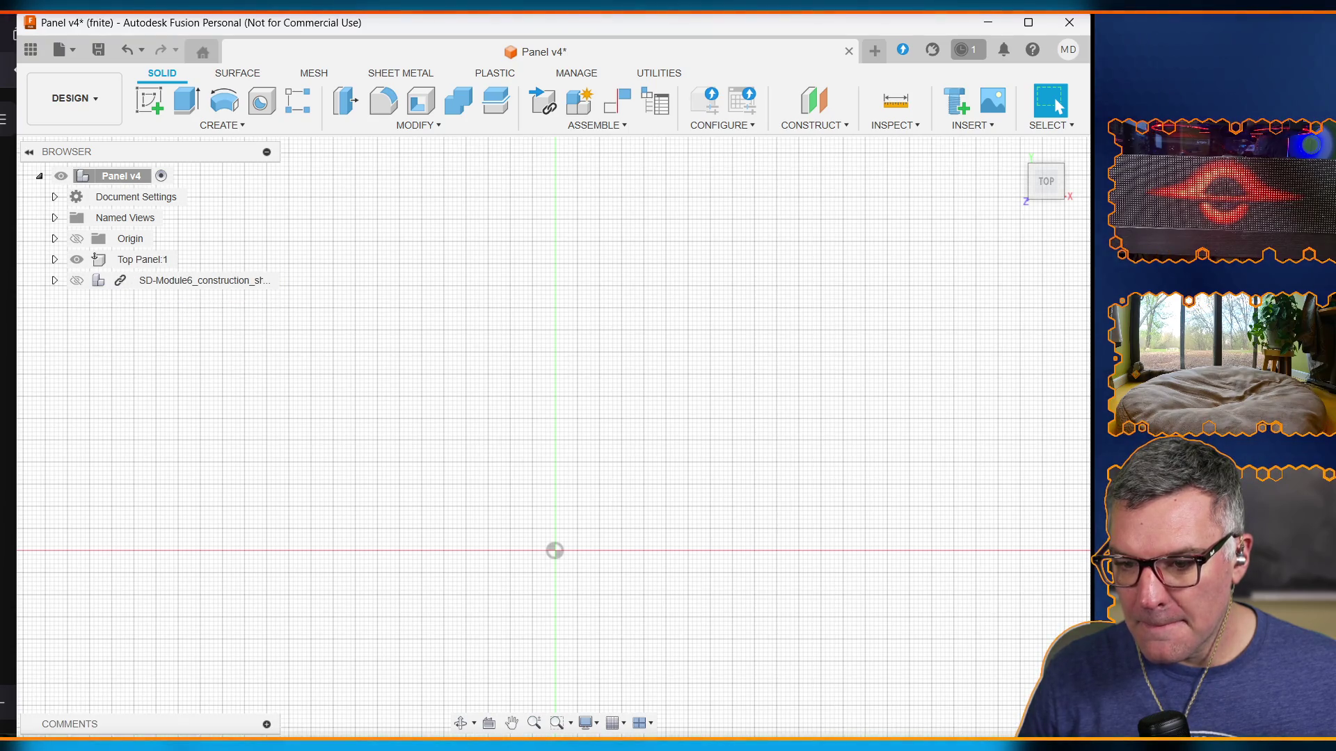
left_click(201, 741)
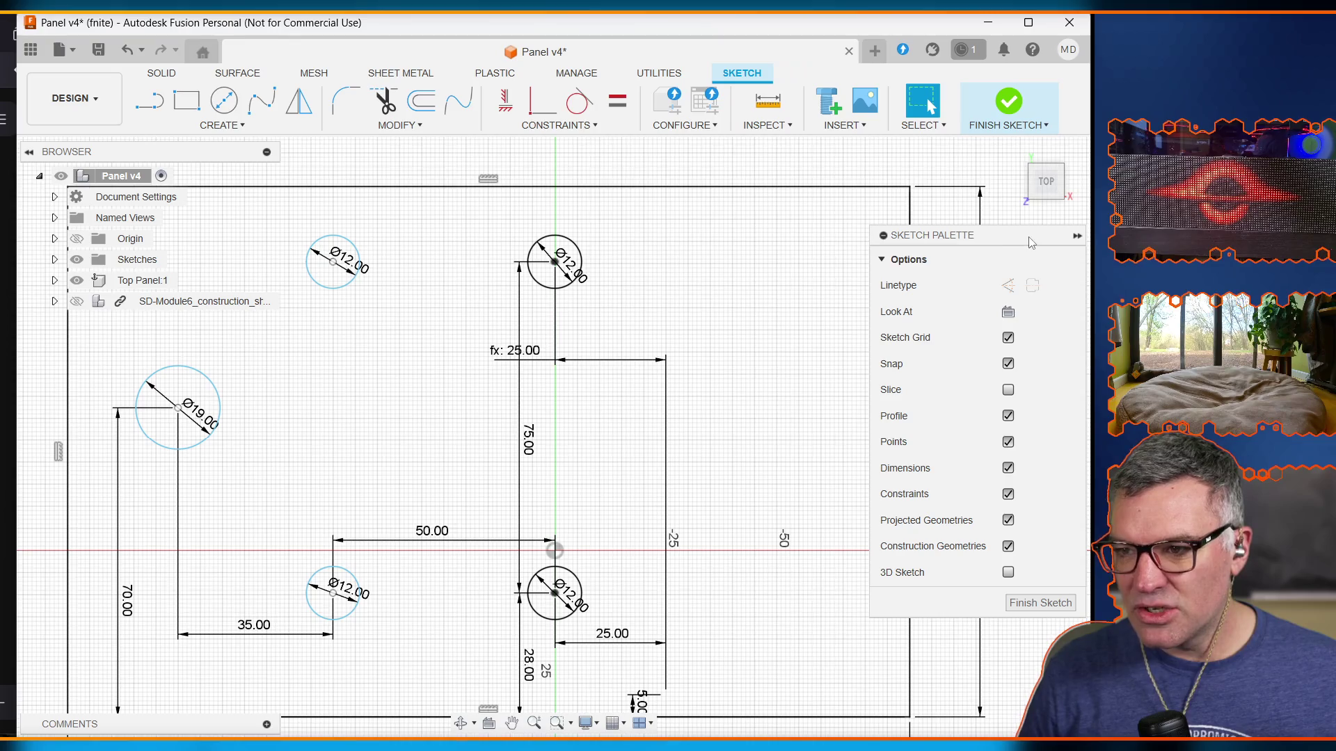
Step: Collapse the Sketch Palette and toggle the SD-Module6 key module's visibility on and off
left_click(1077, 235)
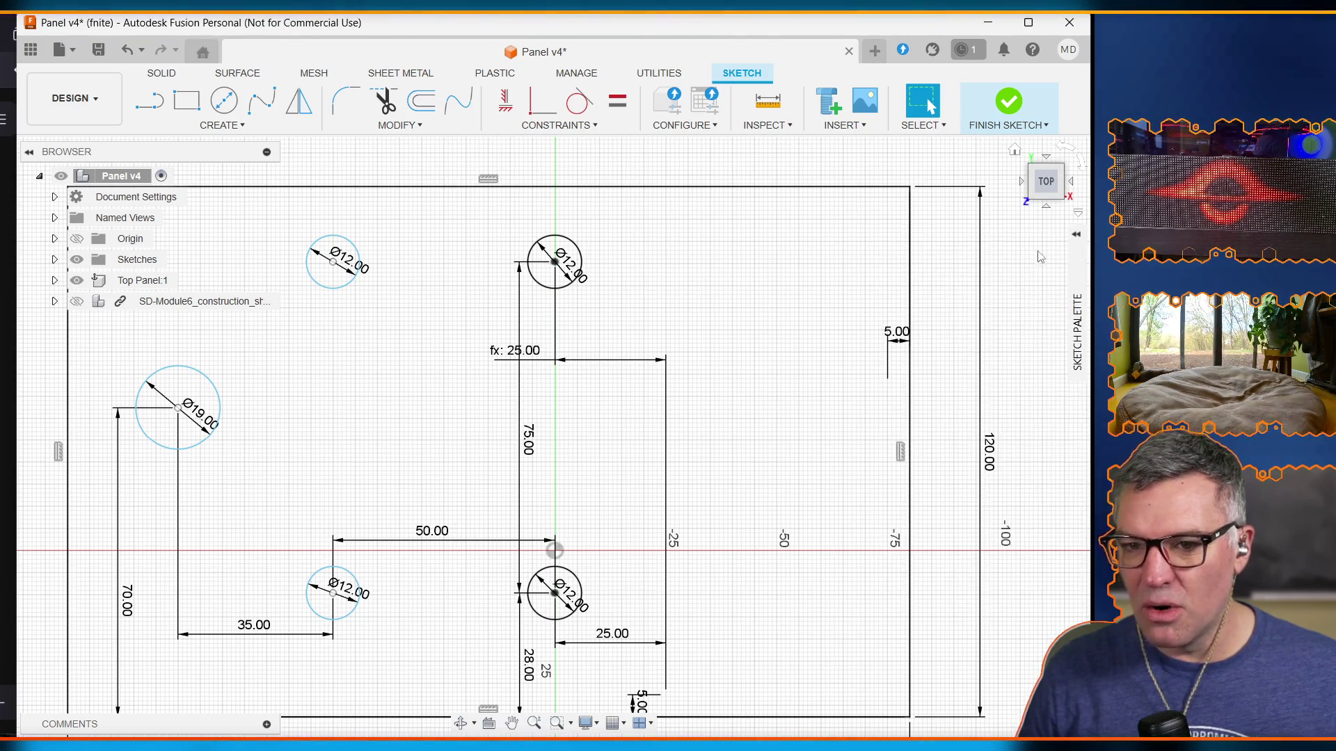
left_click(77, 302)
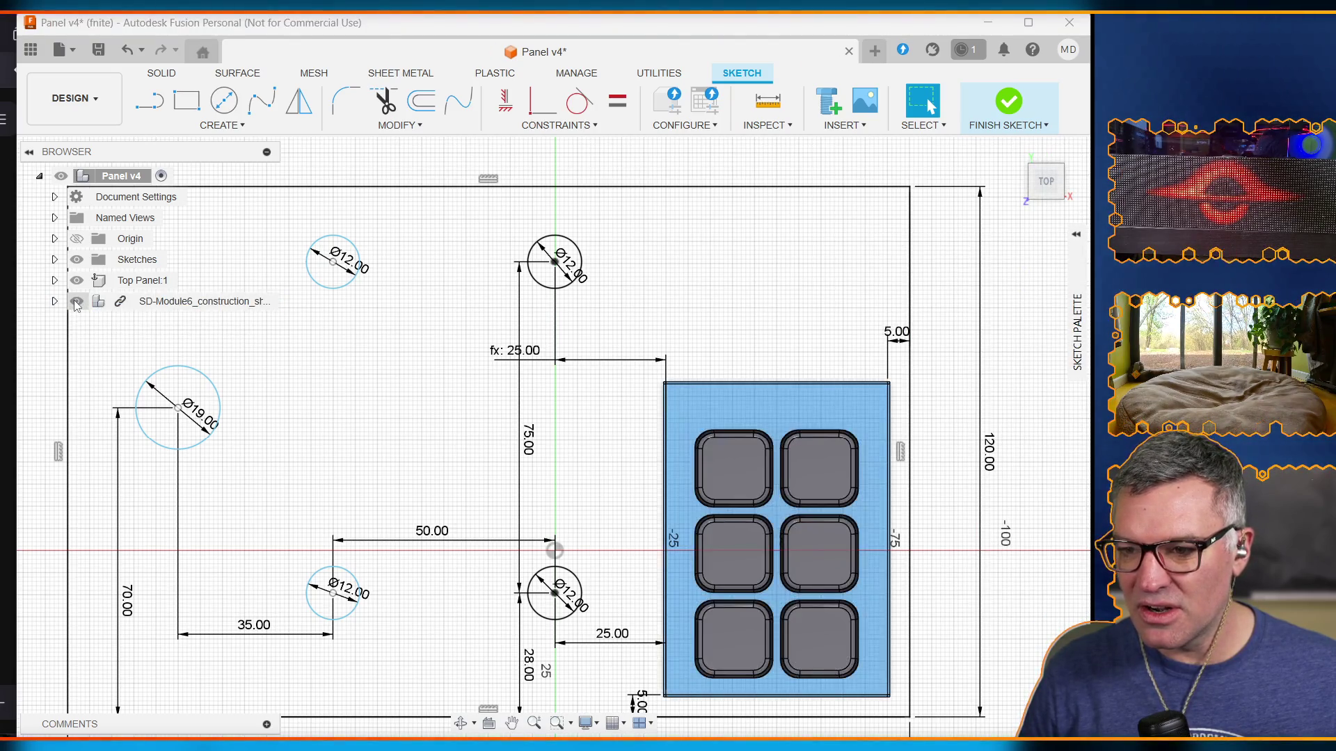
left_click(77, 303)
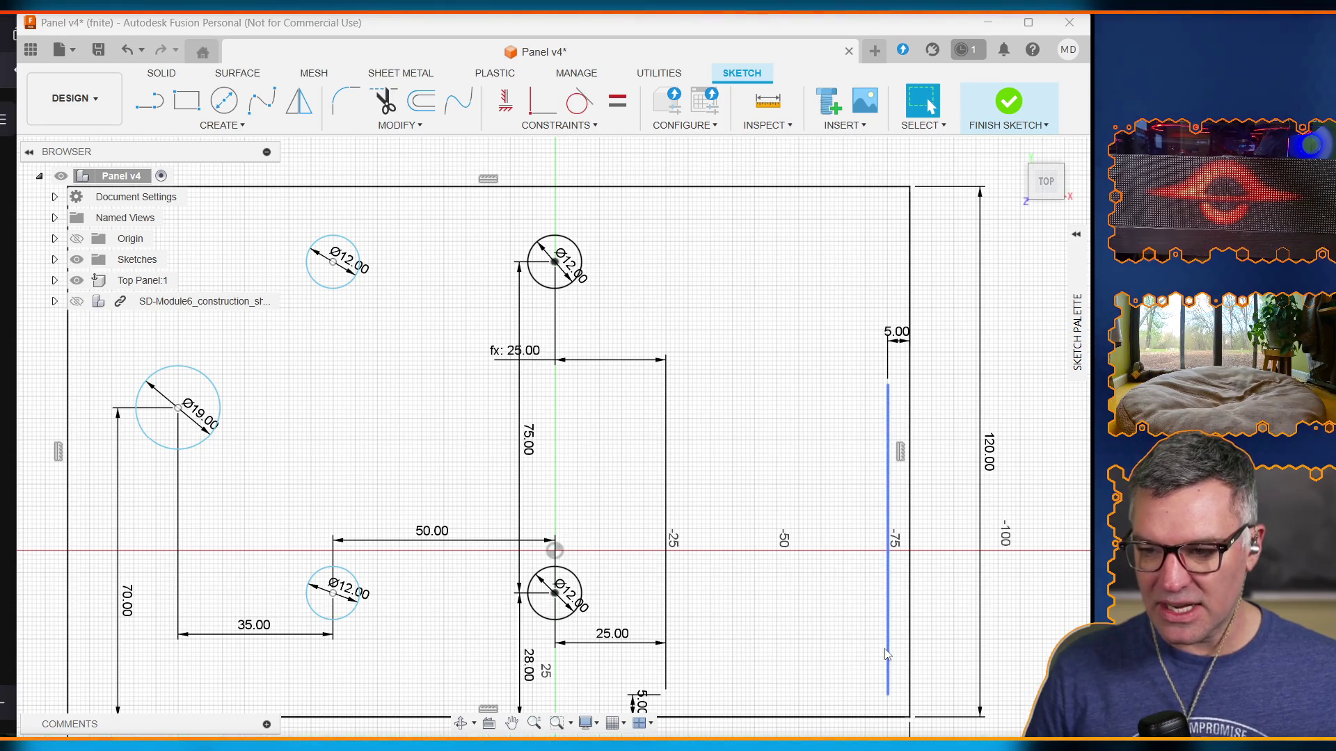
Step: Select the module rectangle's right, top, left and bottom edges, then paste a rounded square key cutout inside it
left_click(887, 649)
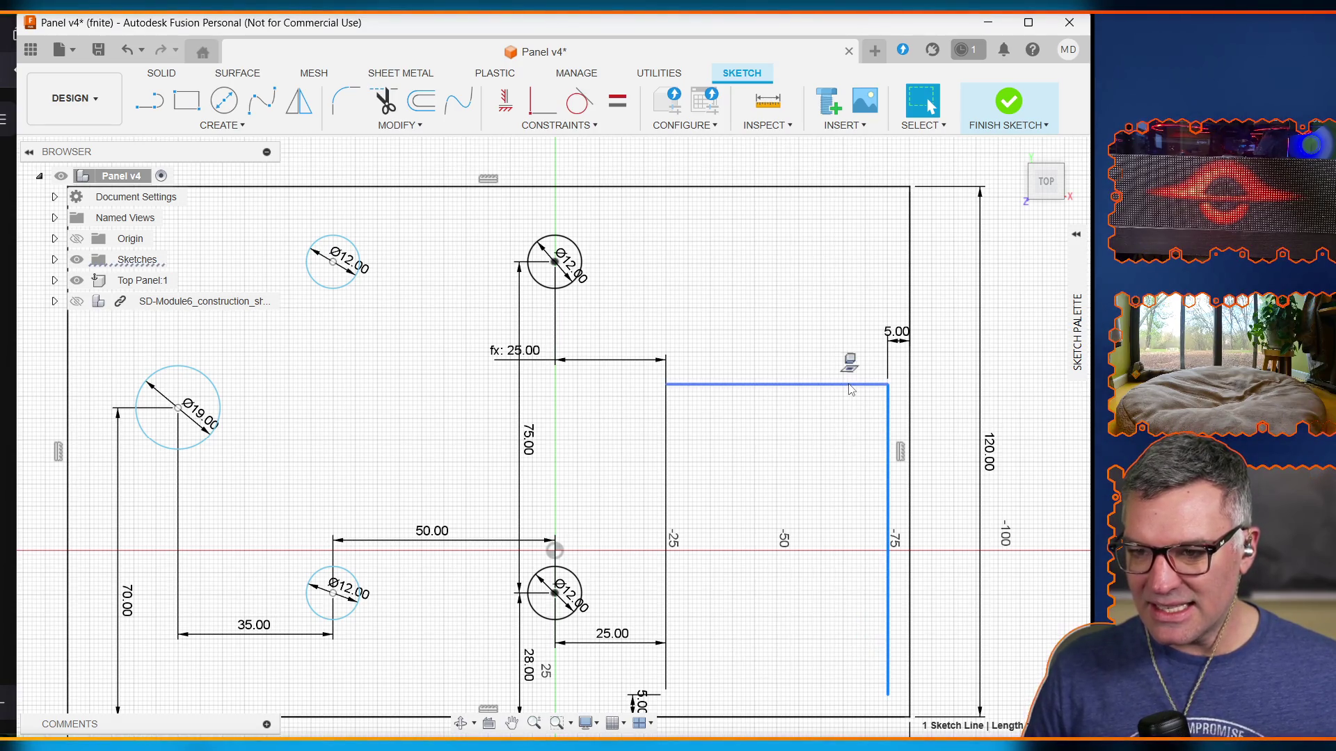
left_click(850, 384, "shift")
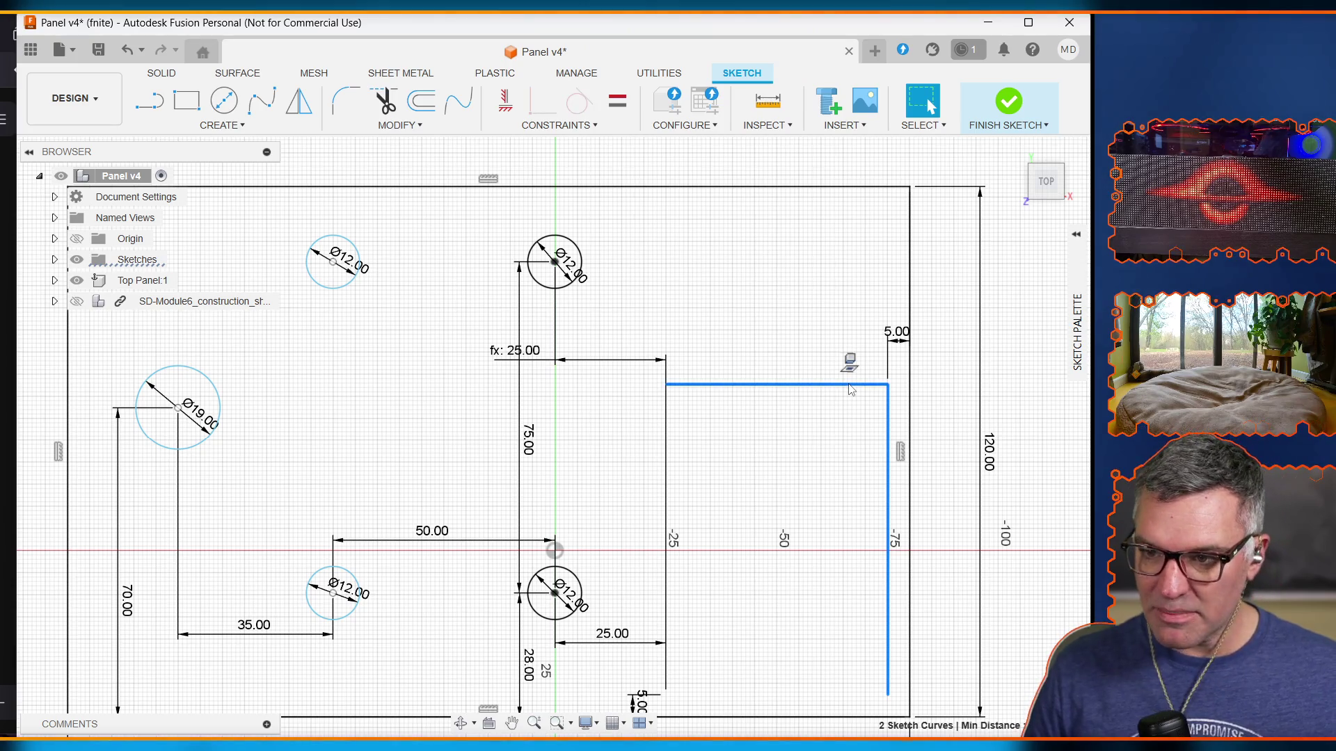
left_click(667, 481, "shift")
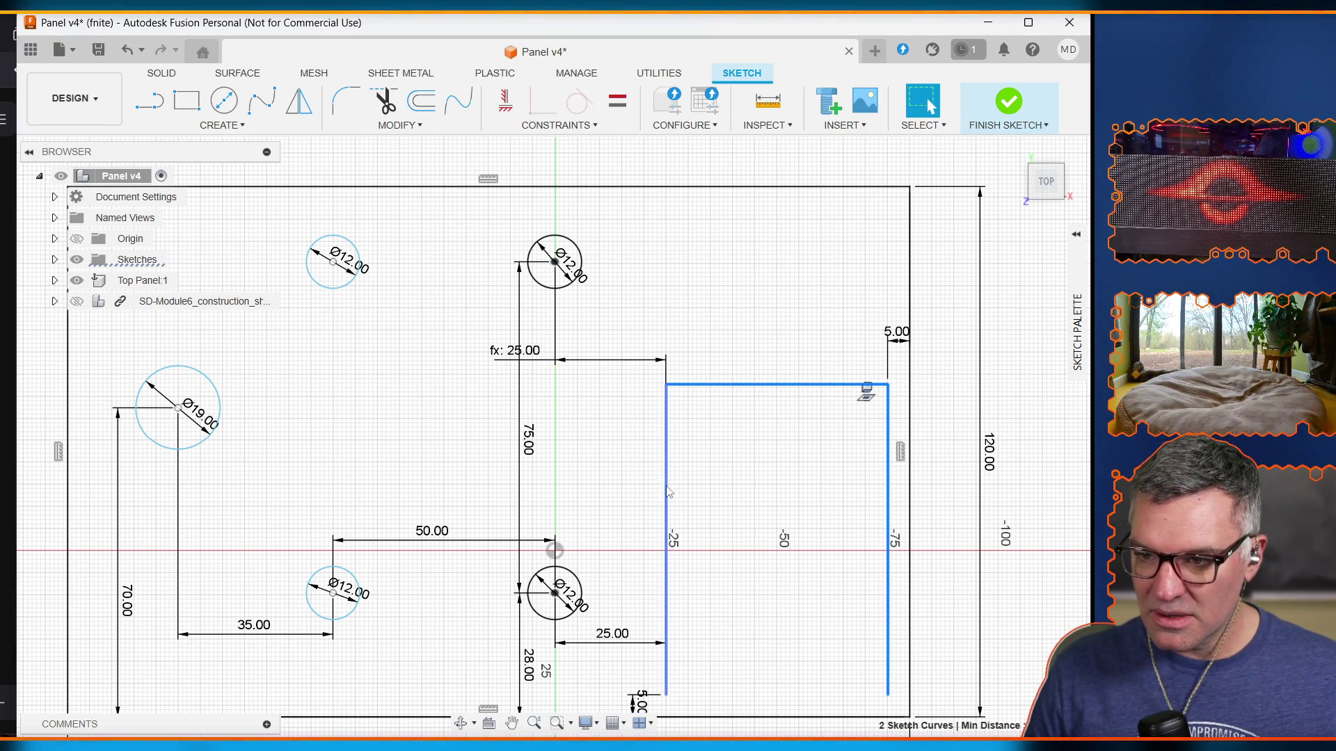
left_click(764, 697, "shift")
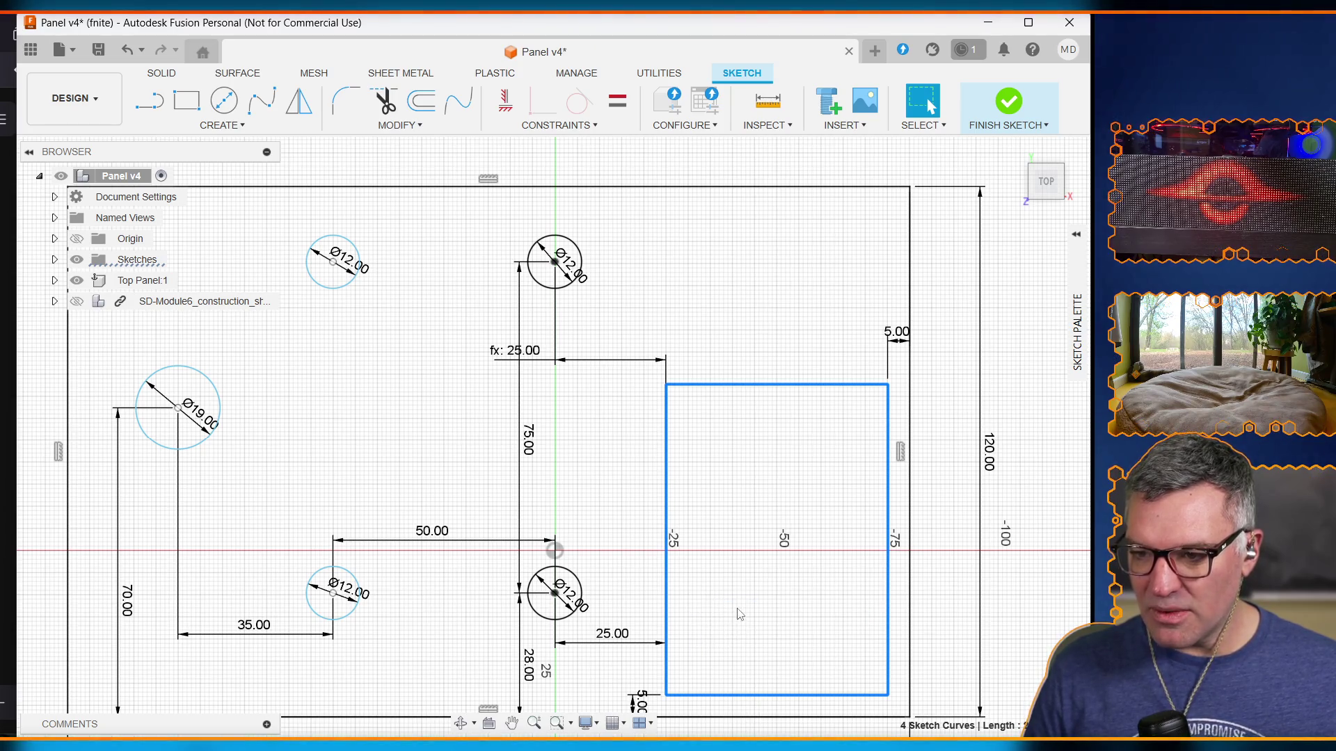
key("ctrl+v")
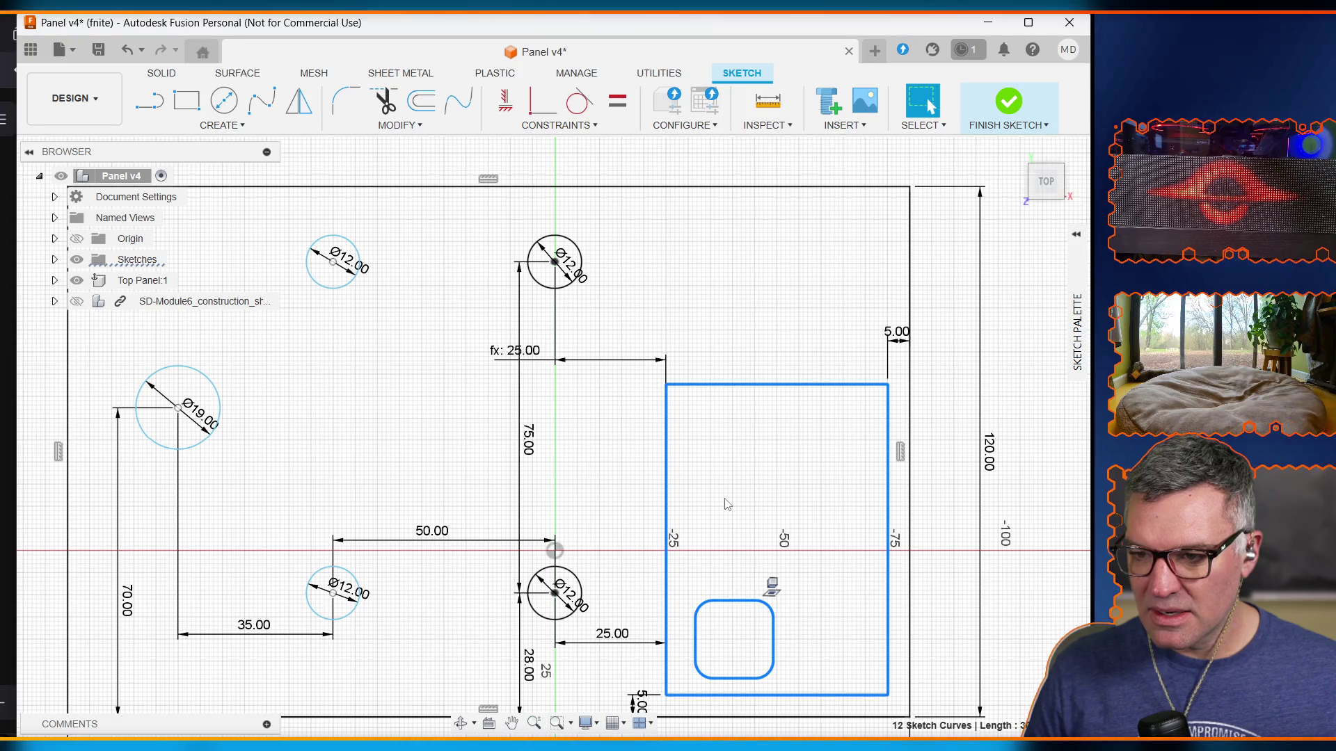
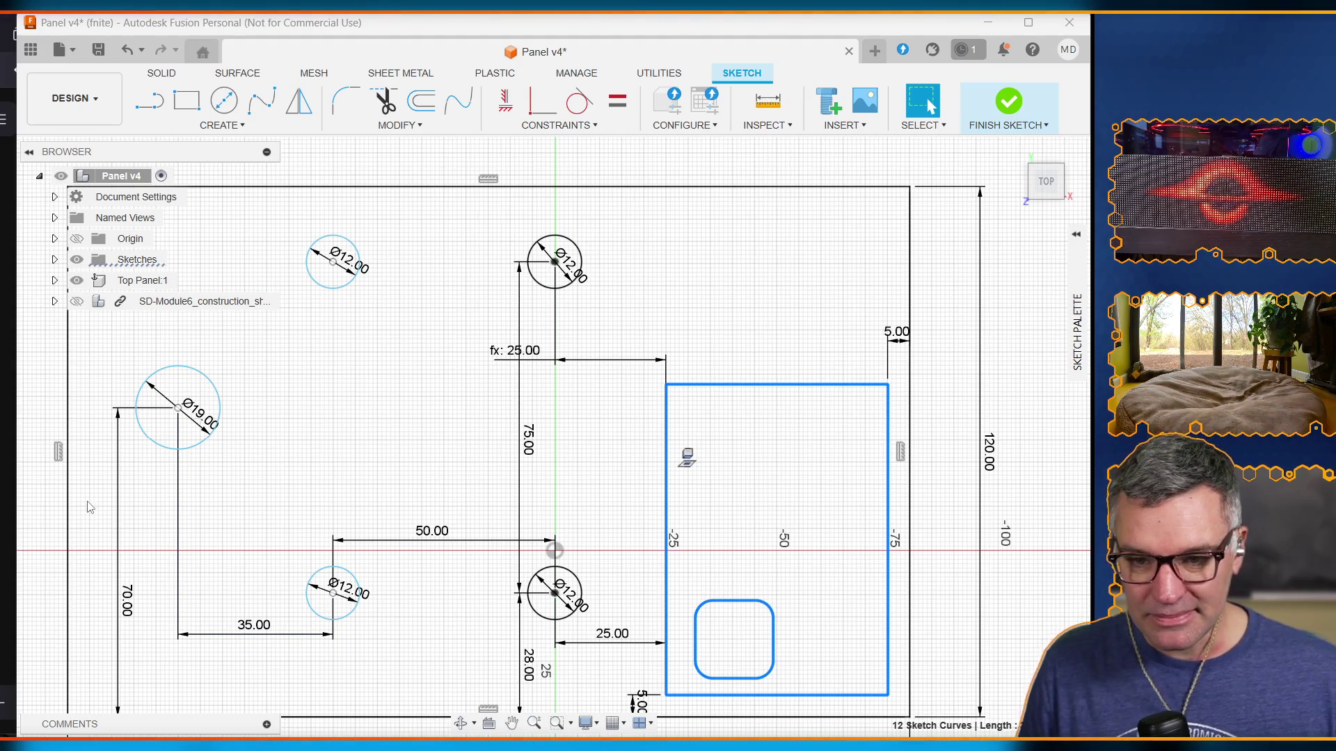
Step: Delete the 25.00 initial_offset dimension, confirming the warning, then delete the dependent fx: 25.00 dimension
left_click_drag(15, 510, 7, 523)
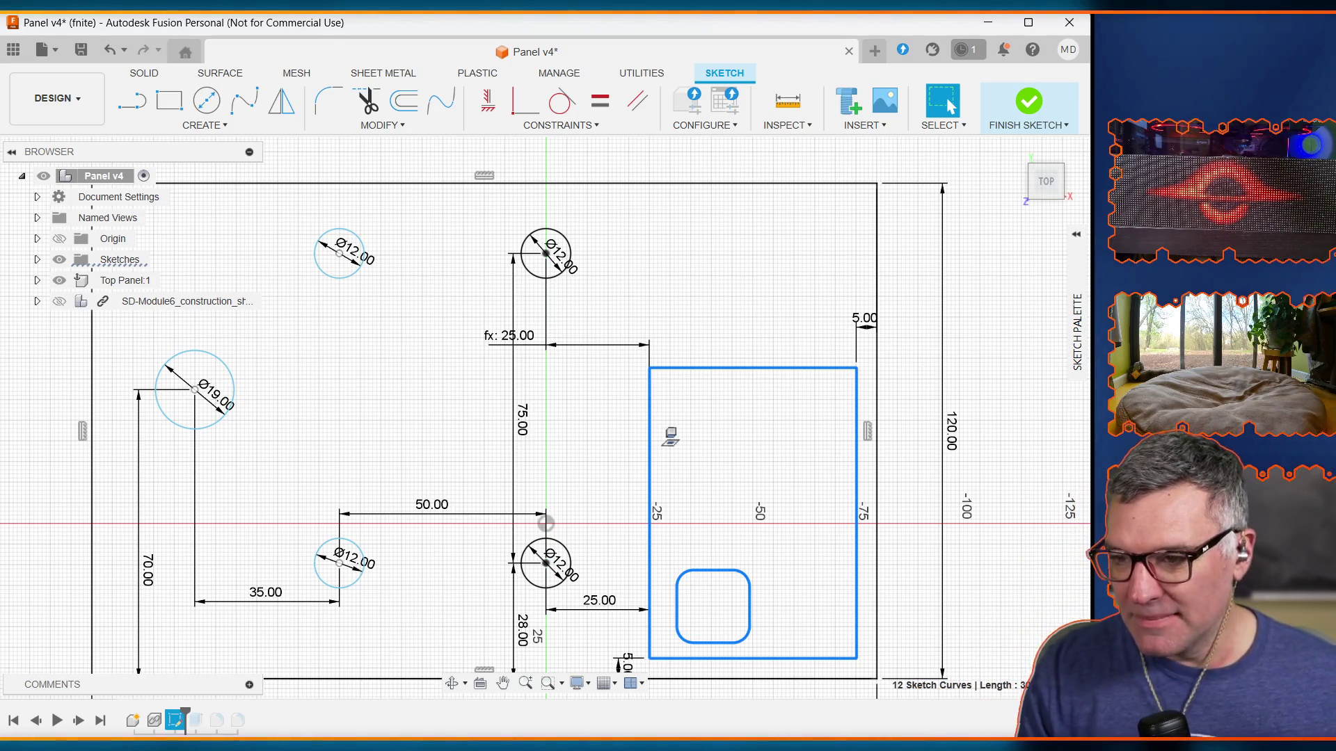
left_click(597, 613)
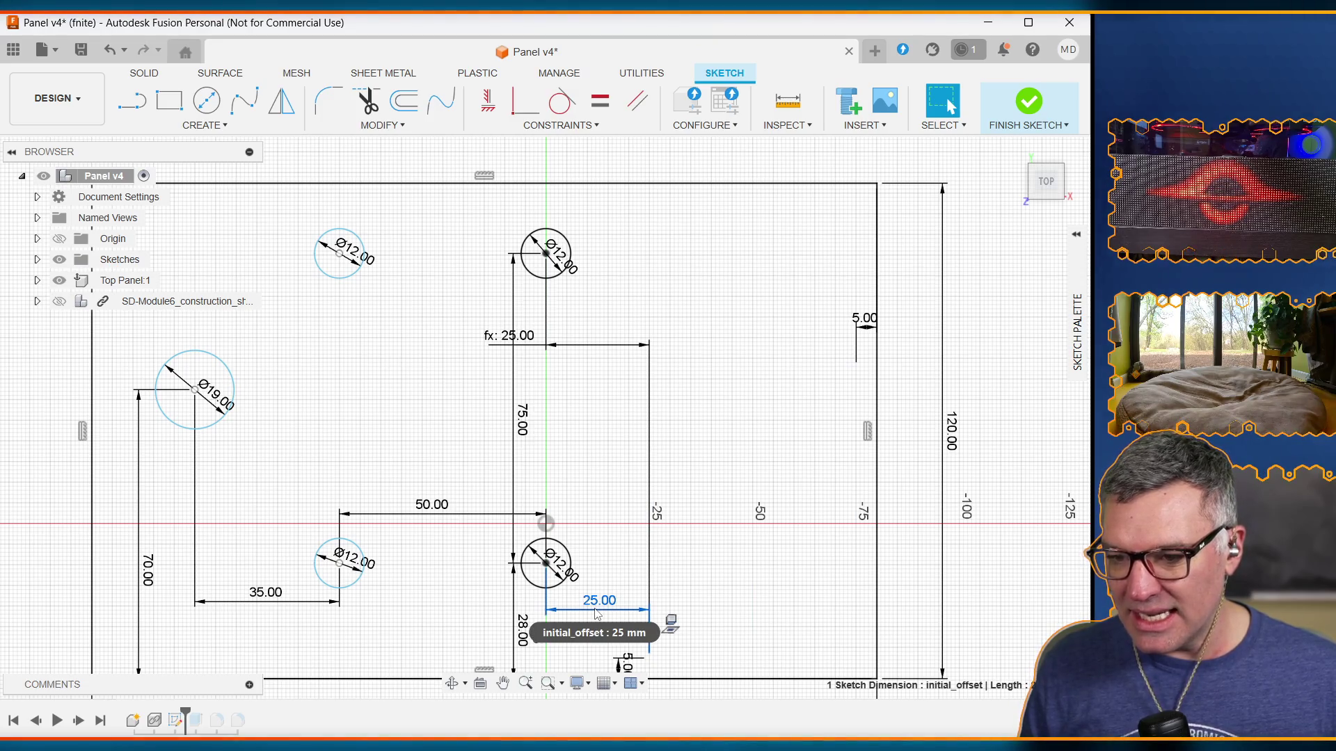
right_click(597, 614)
left_click(532, 584)
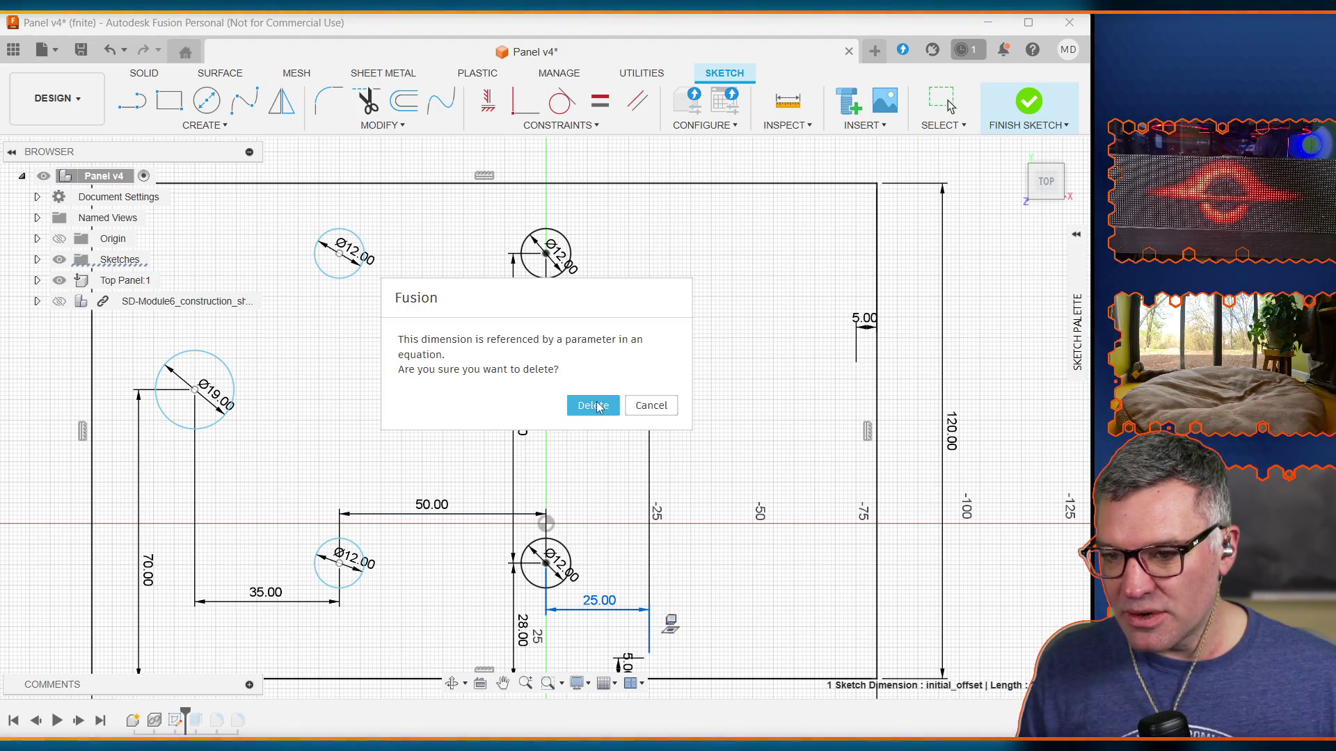
left_click(592, 402)
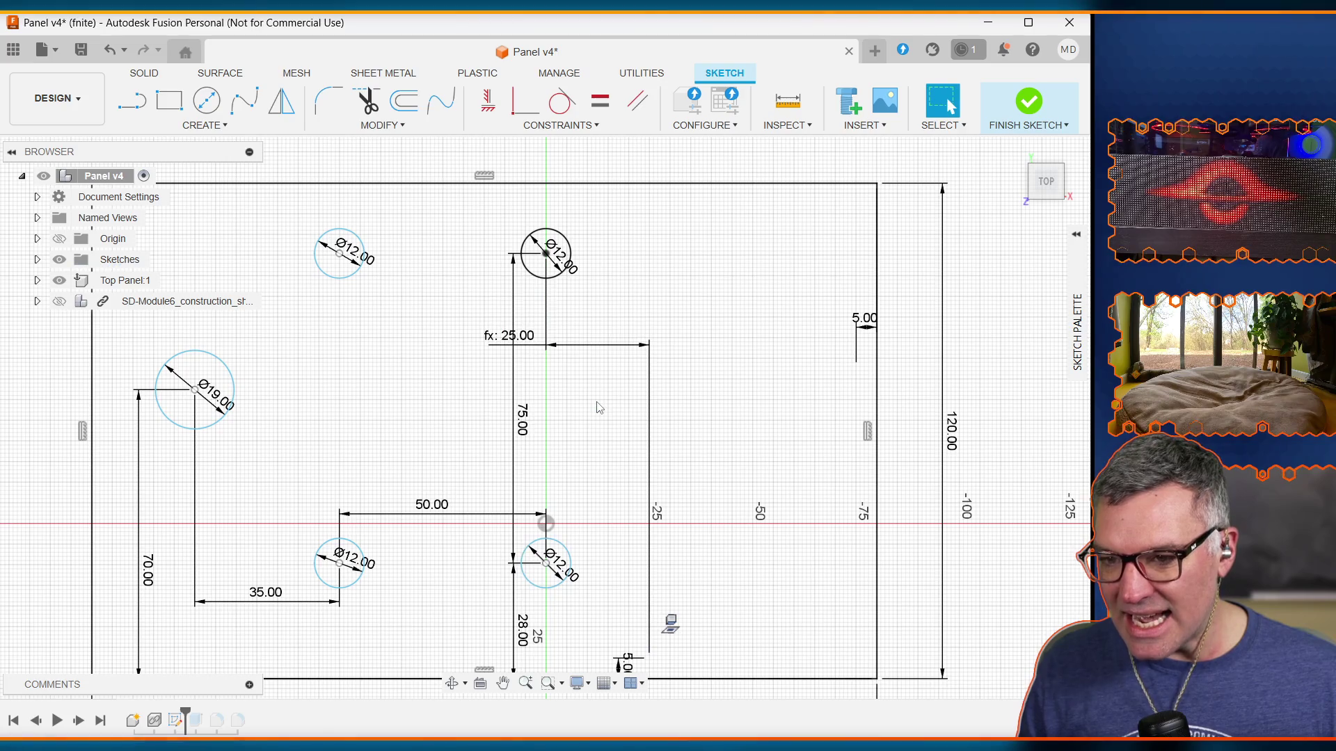
right_click(594, 350)
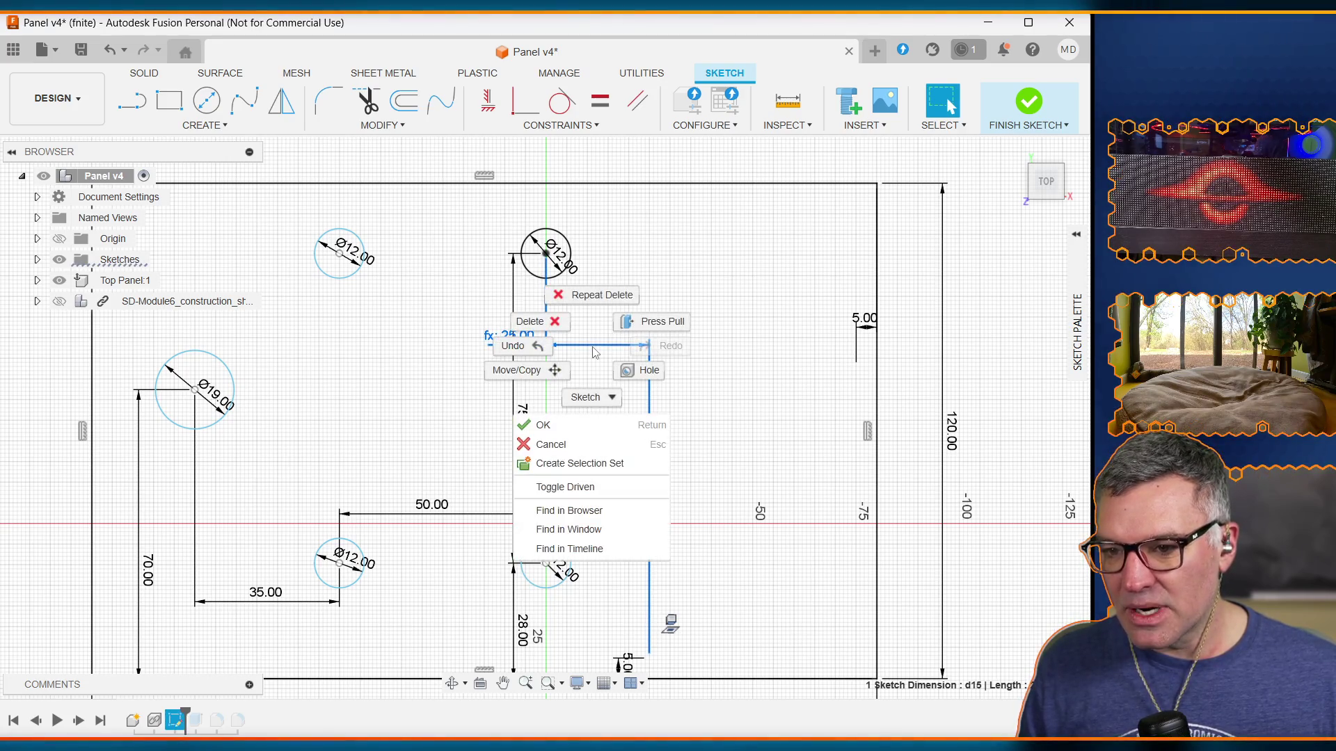
left_click(586, 296)
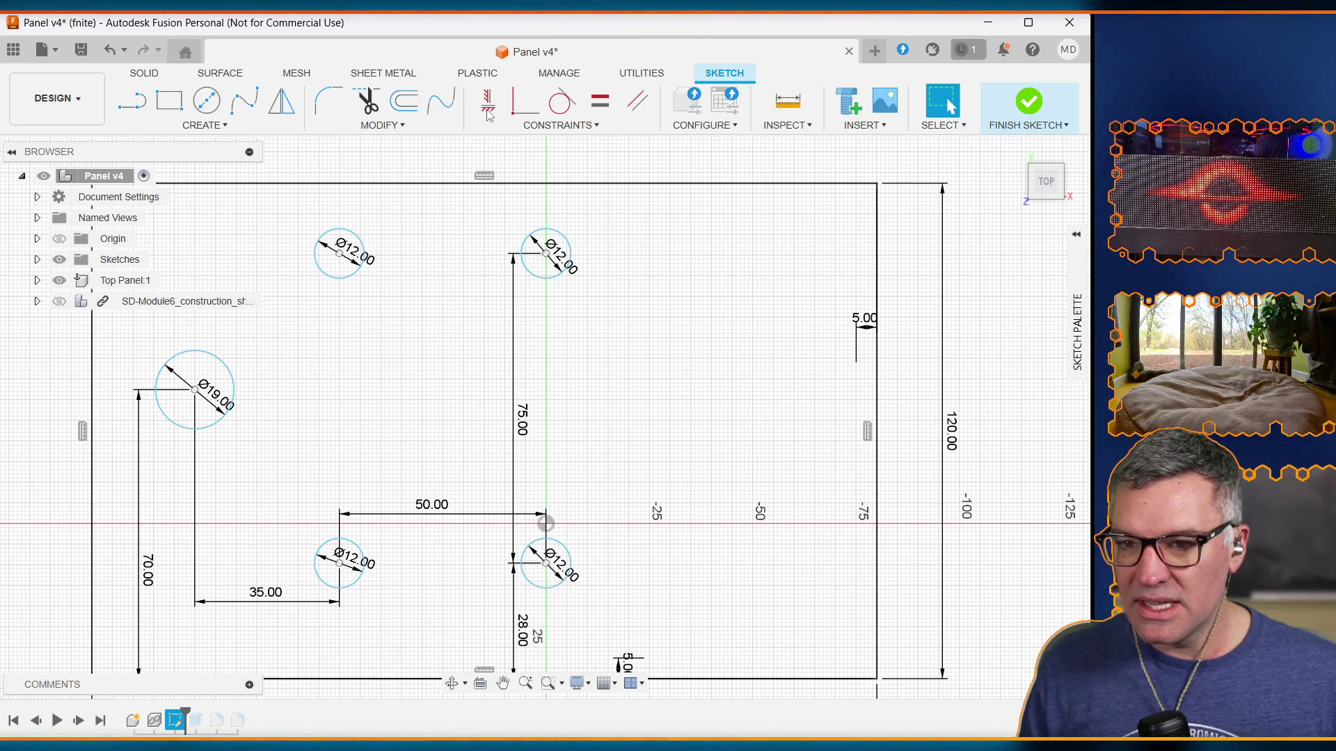
Step: Undo to remove the rectangular cutout, then start the CREATE > Sketch Dimension tool
left_click(217, 127)
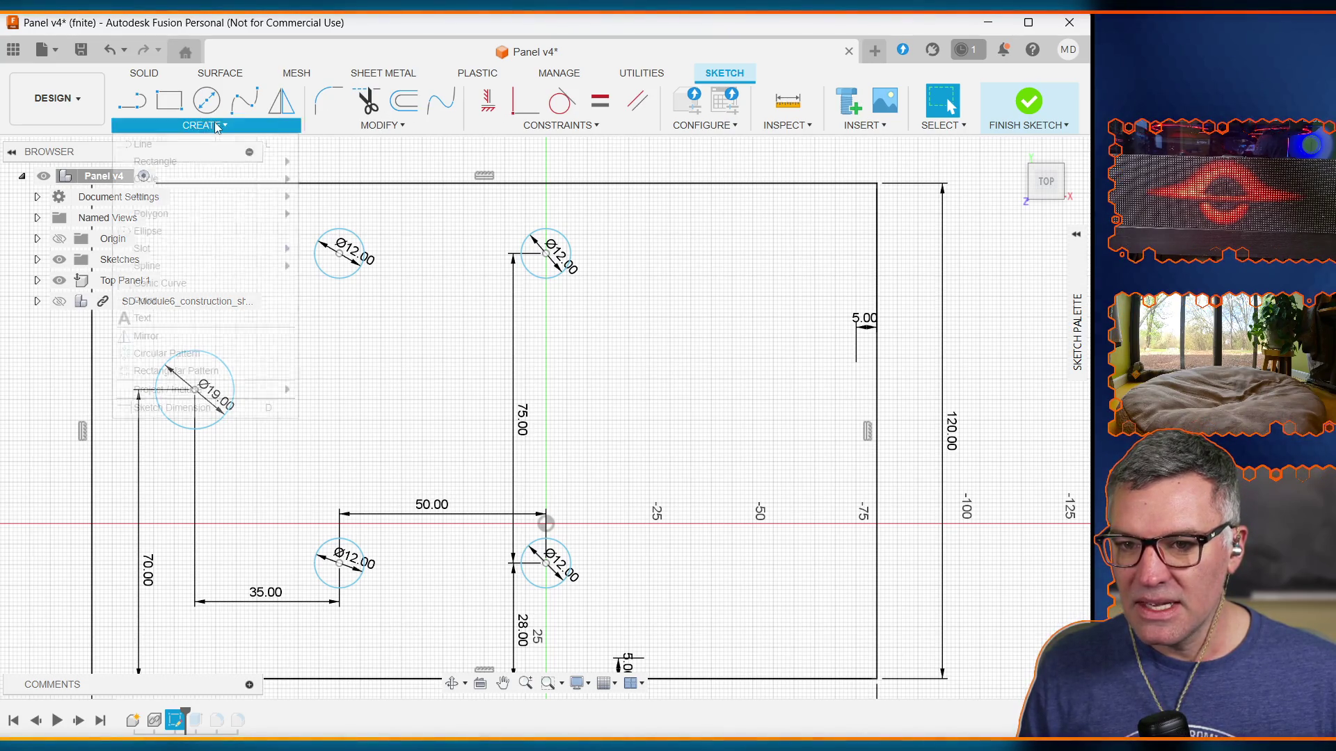
left_click(217, 126)
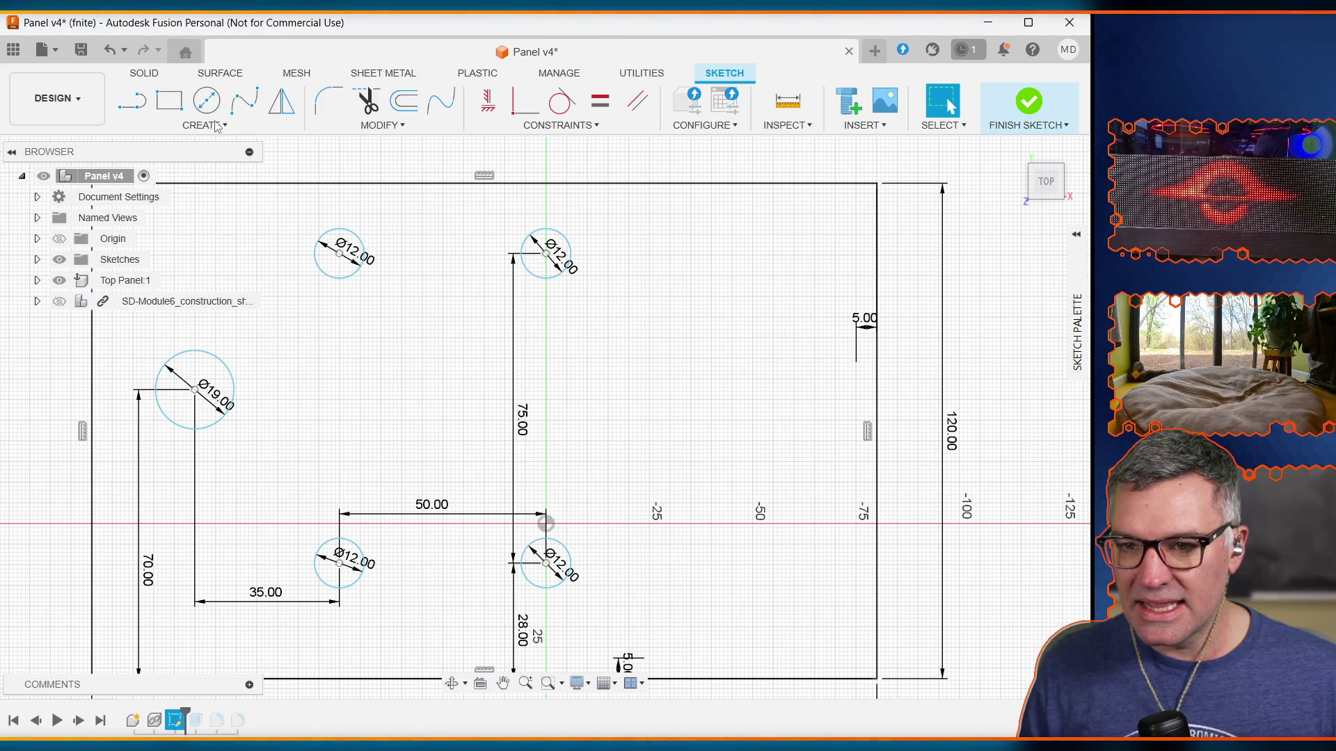
left_click(391, 127)
key("ctrl+z")
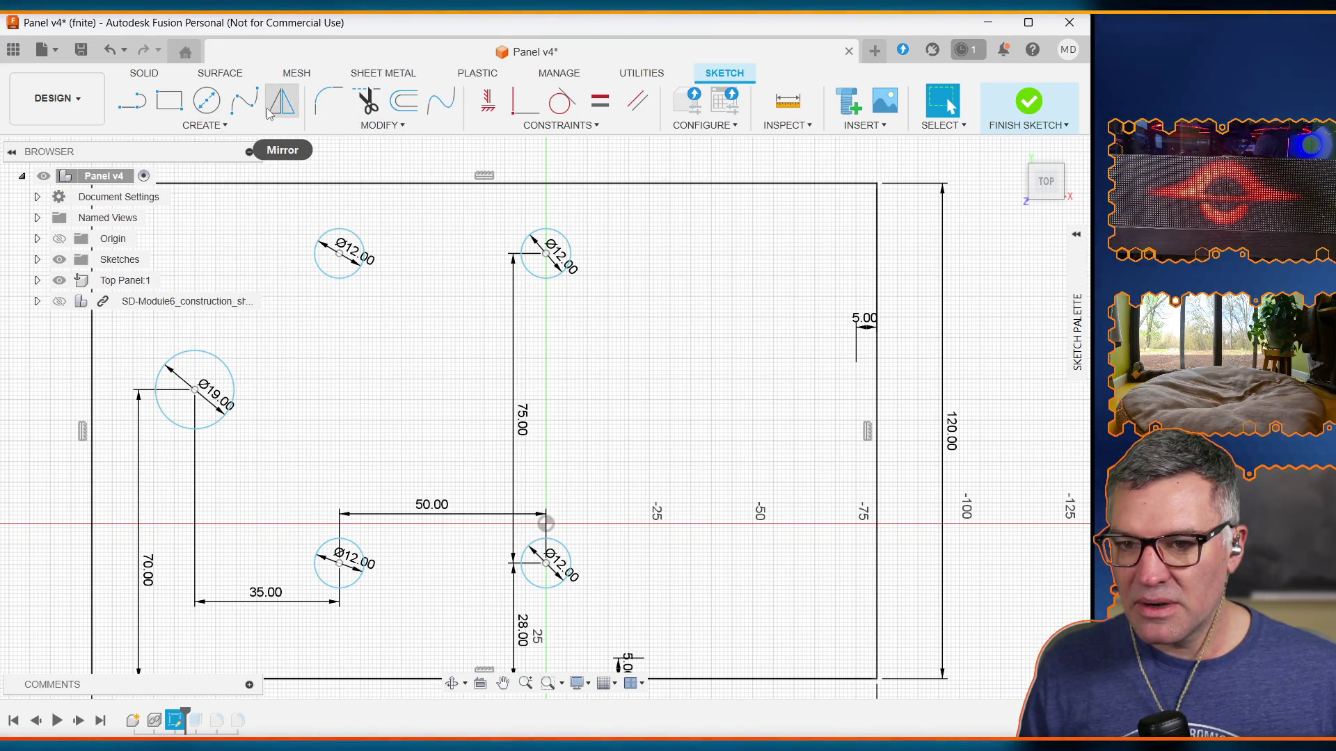
left_click(208, 128)
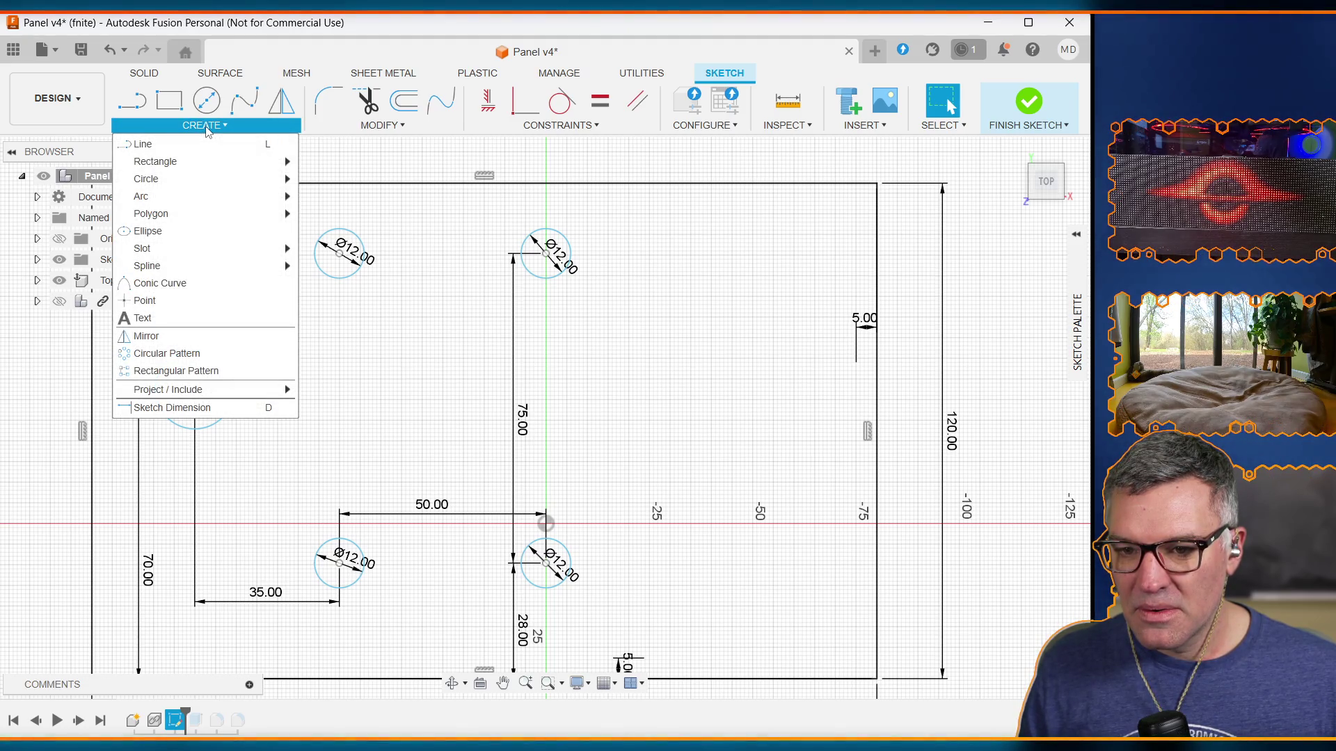
left_click(231, 409)
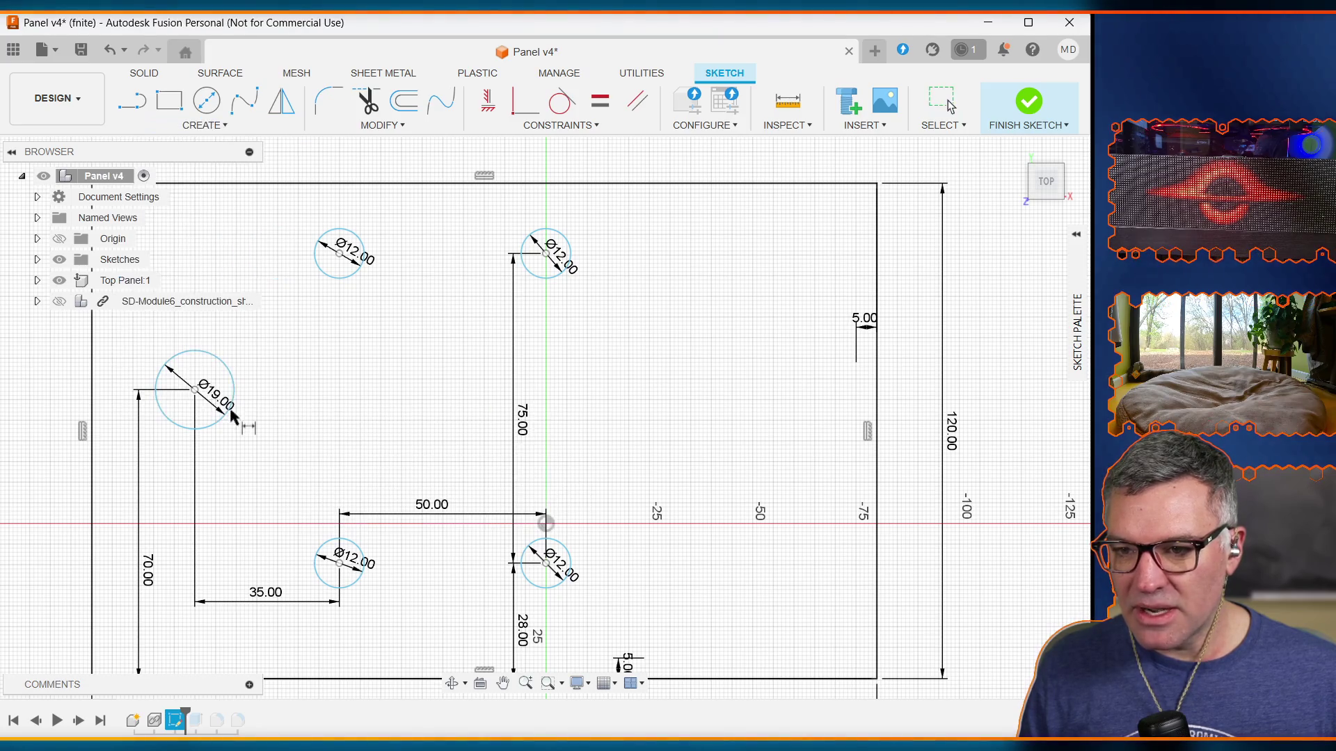
Step: Dimension the upper right hole centre to the right edge as right_switch_horiz_offset=80.1
left_click(546, 253)
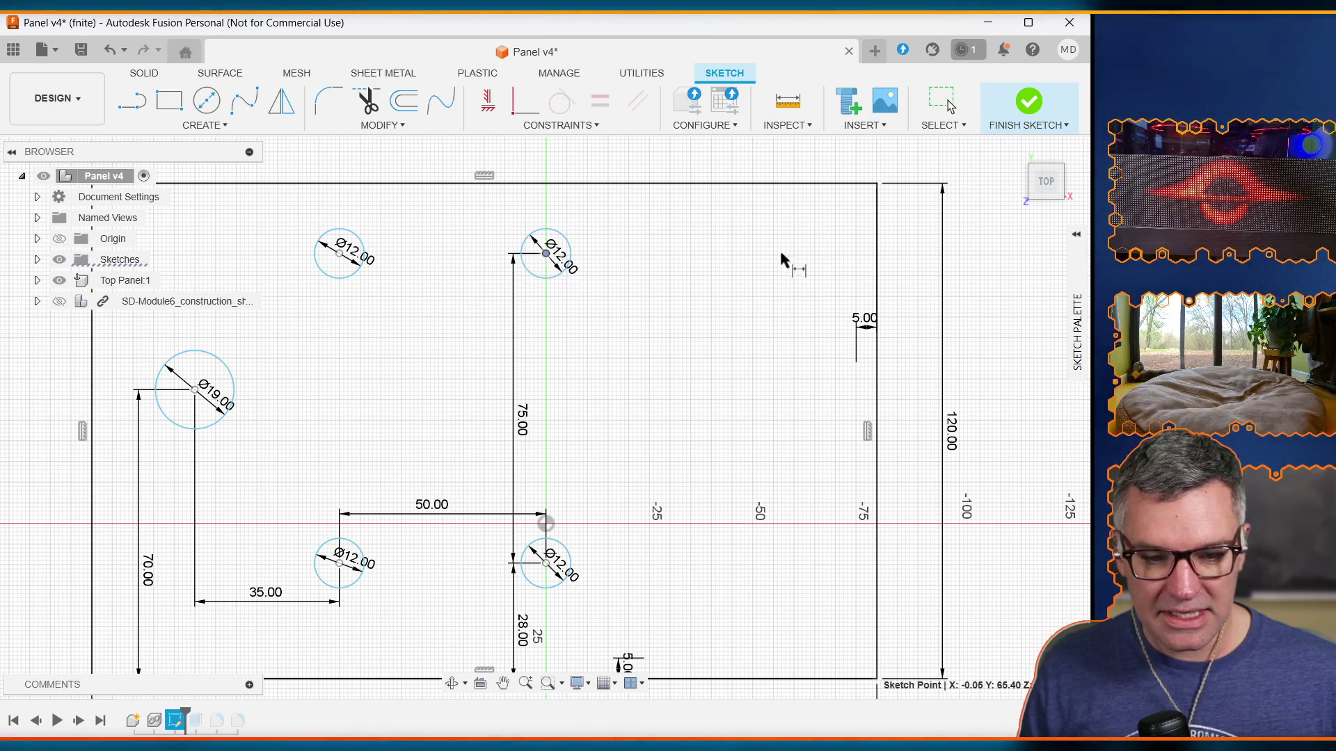
left_click(876, 256)
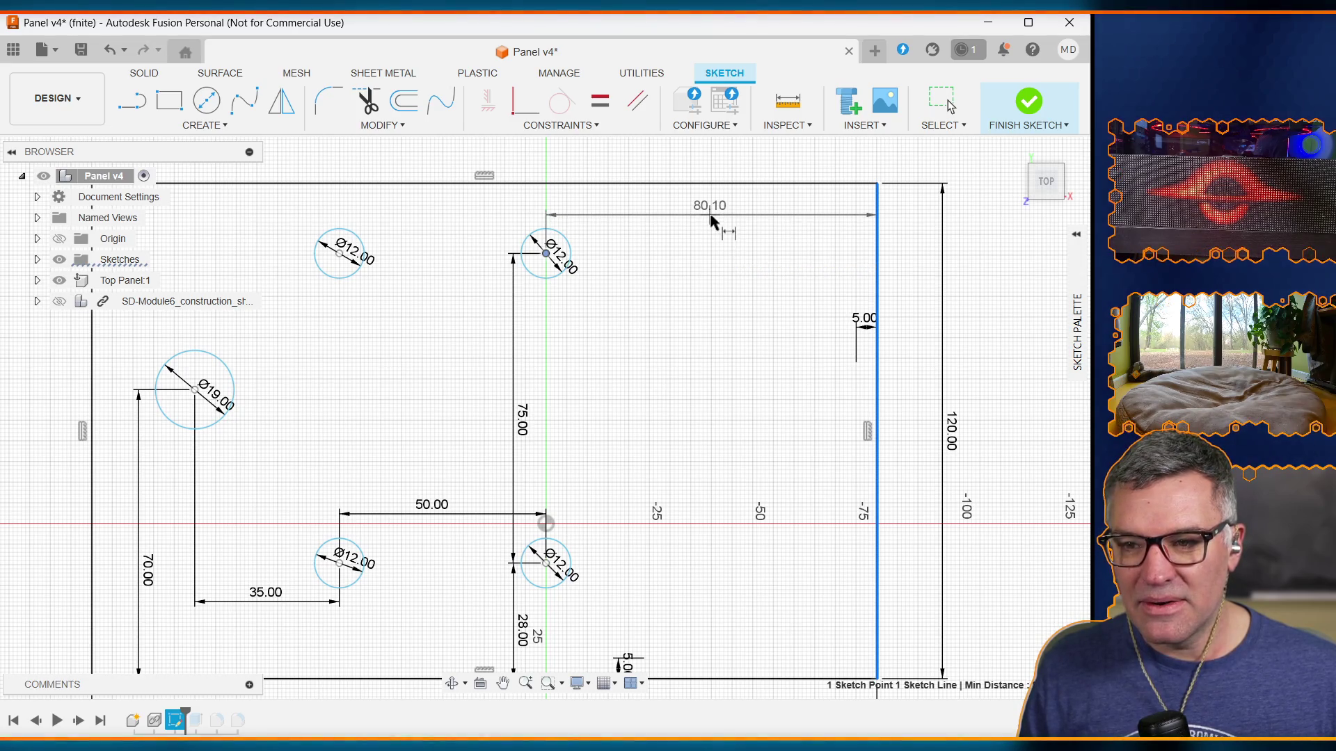
left_click(711, 216)
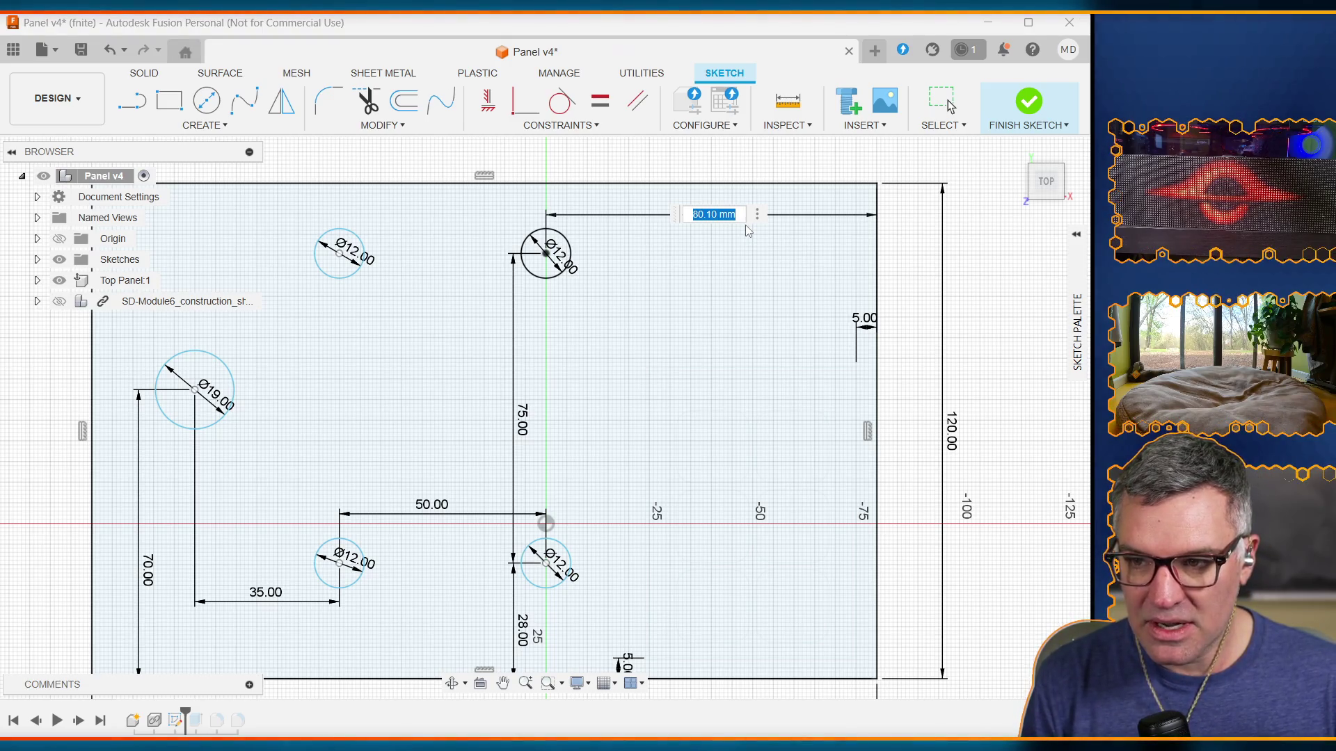
type("right_swit")
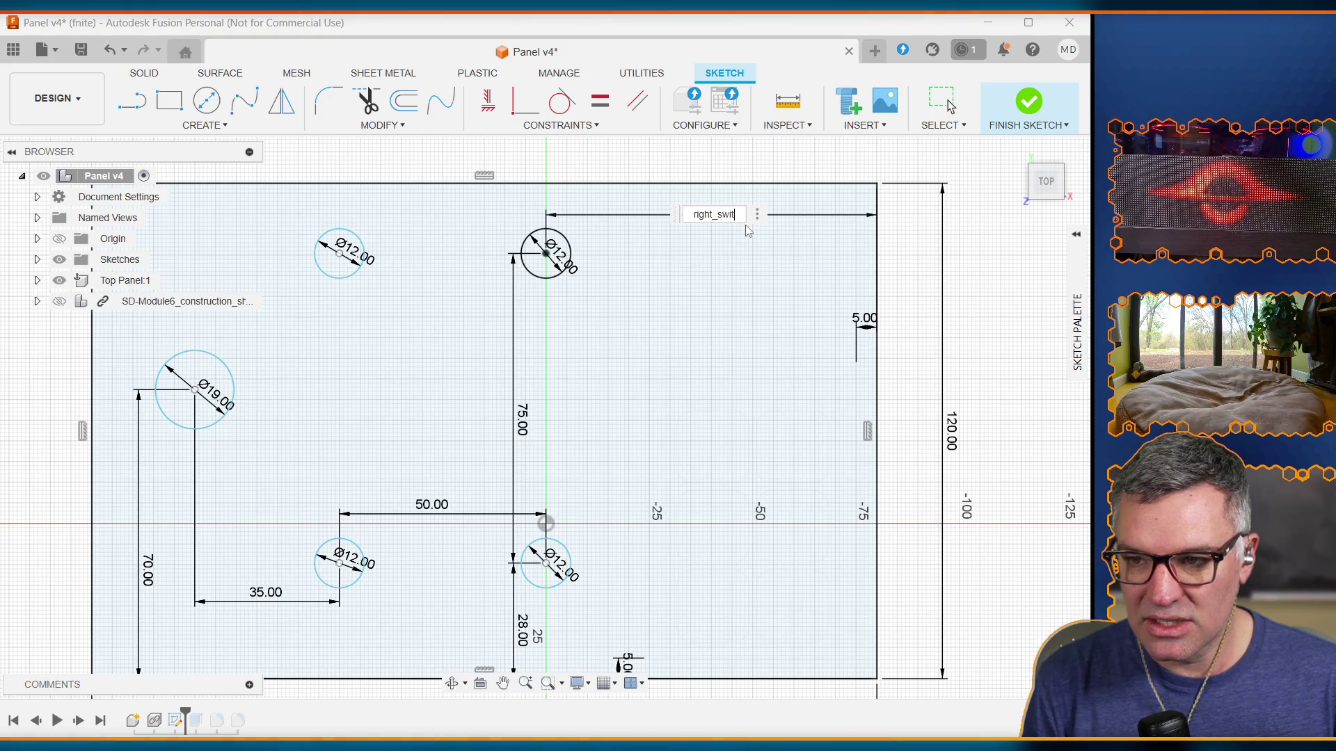
type("ch_horiz")
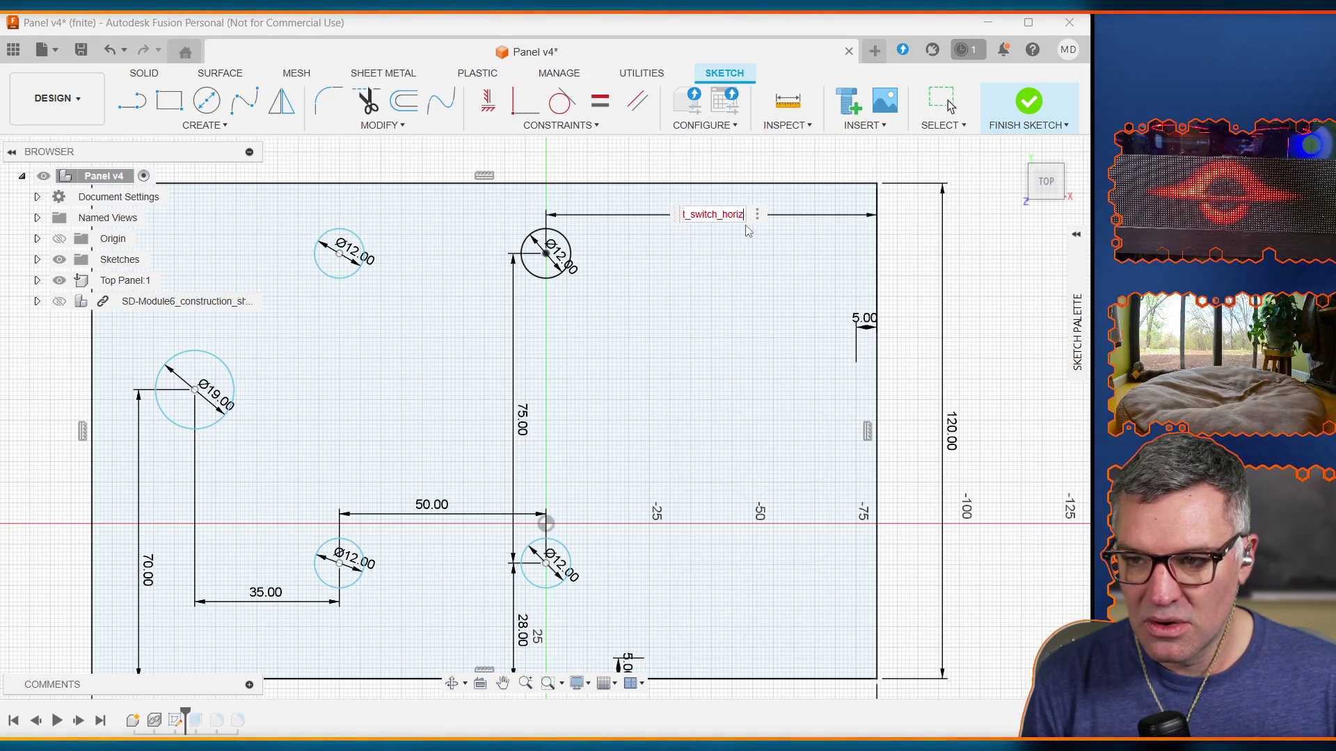
type("_offset")
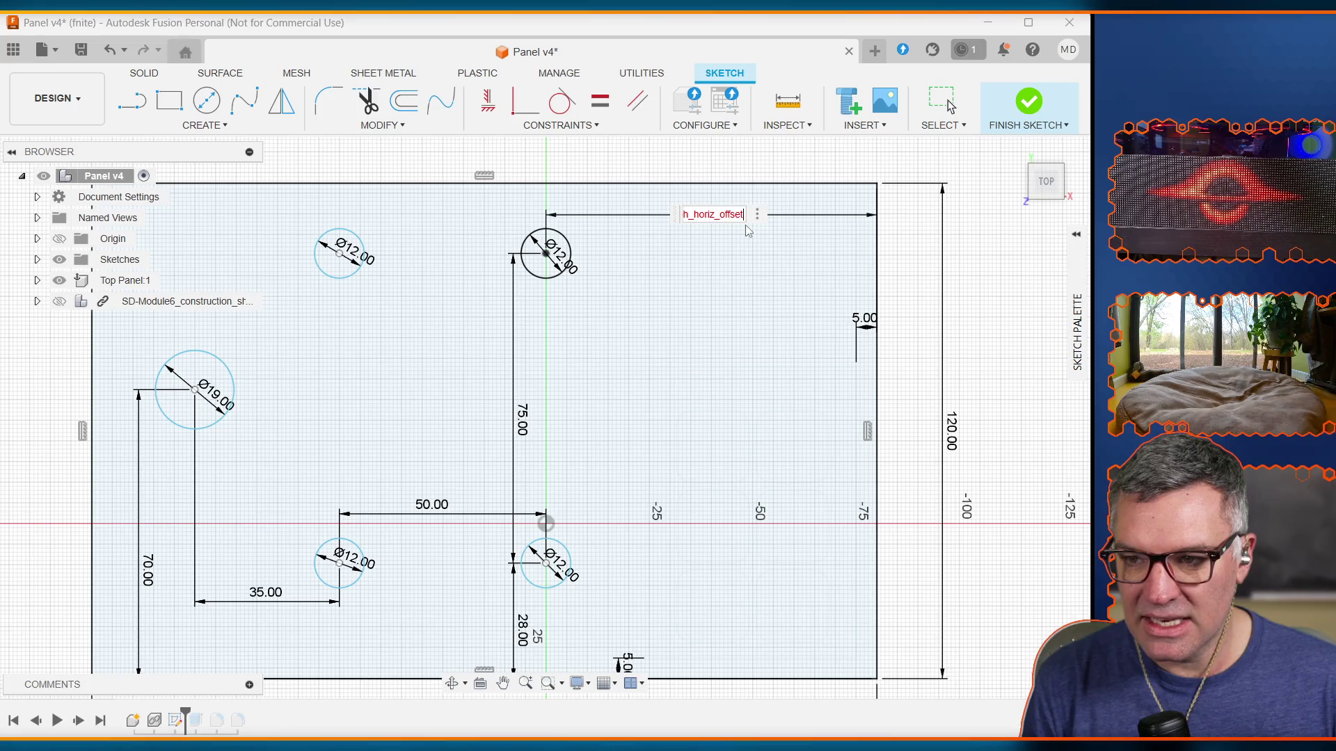
type("=80.1")
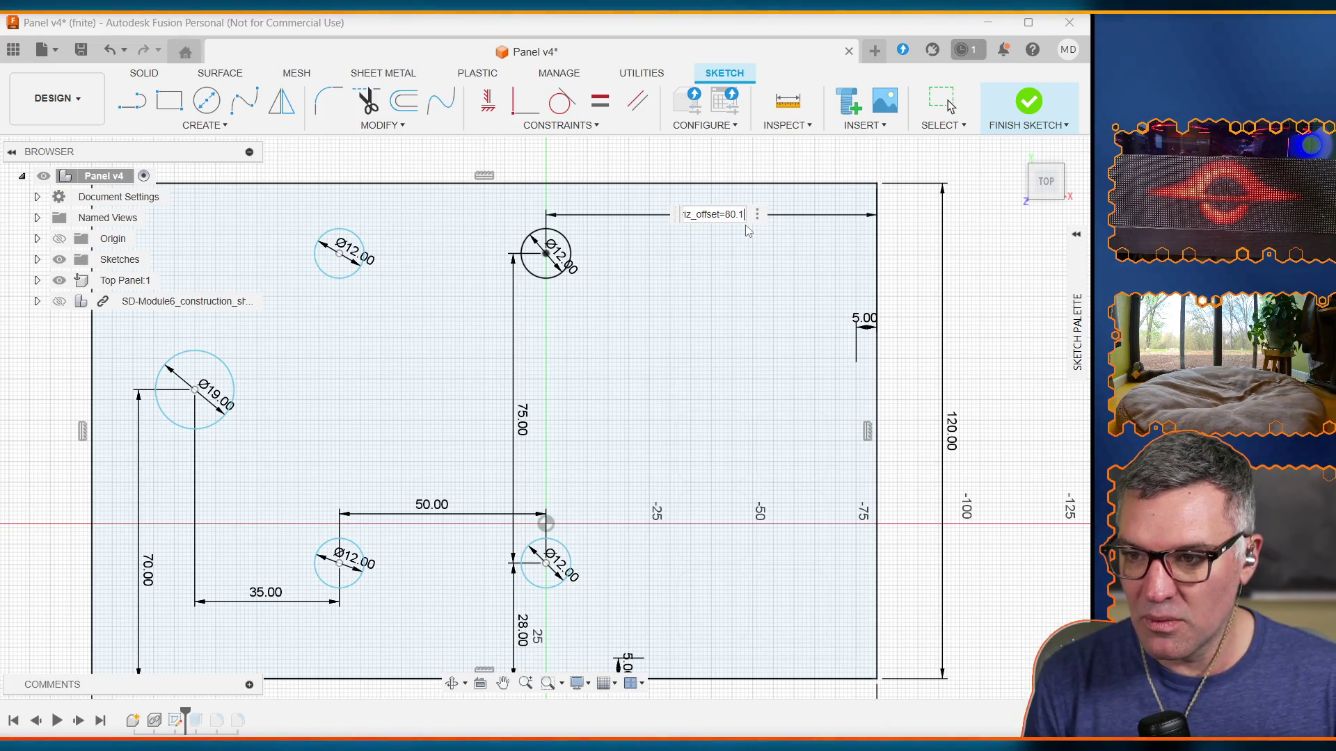
key("Return")
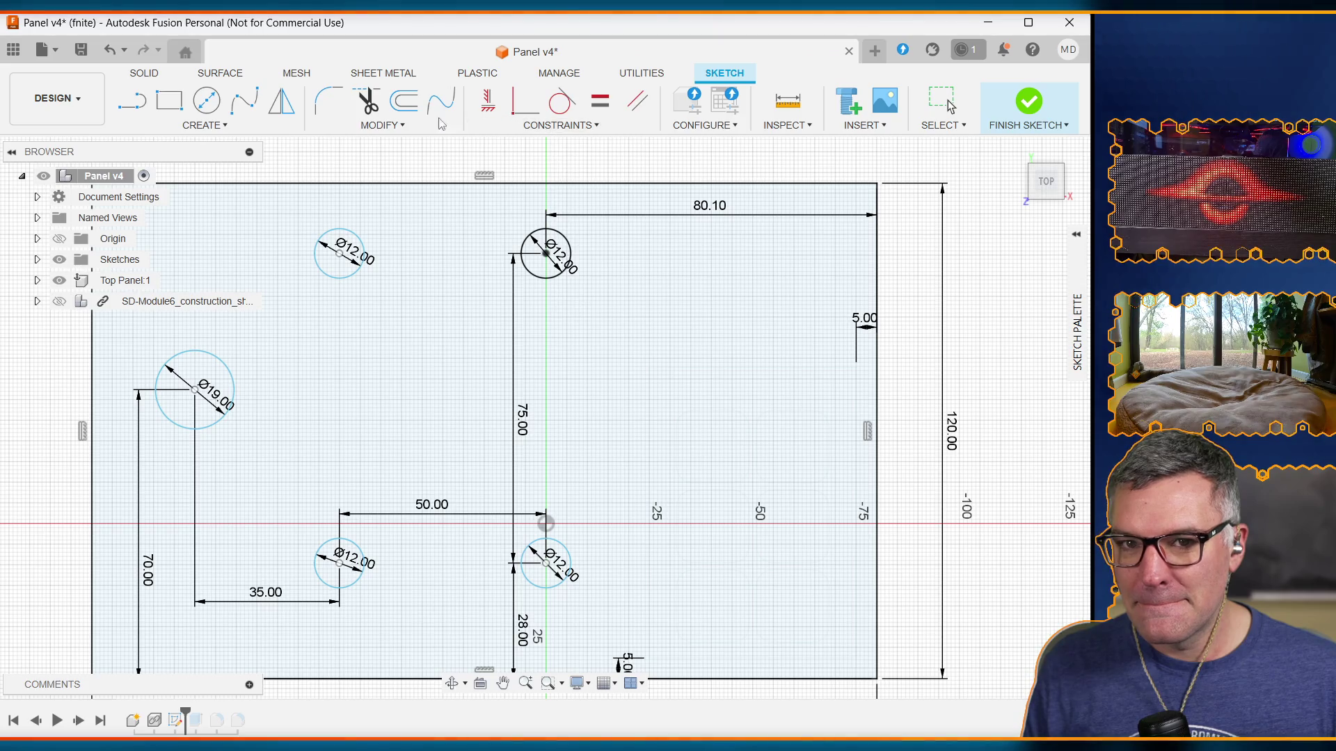
Step: Draw a line from the lower right hole's centre up to the upper right hole's centre
left_click(252, 126)
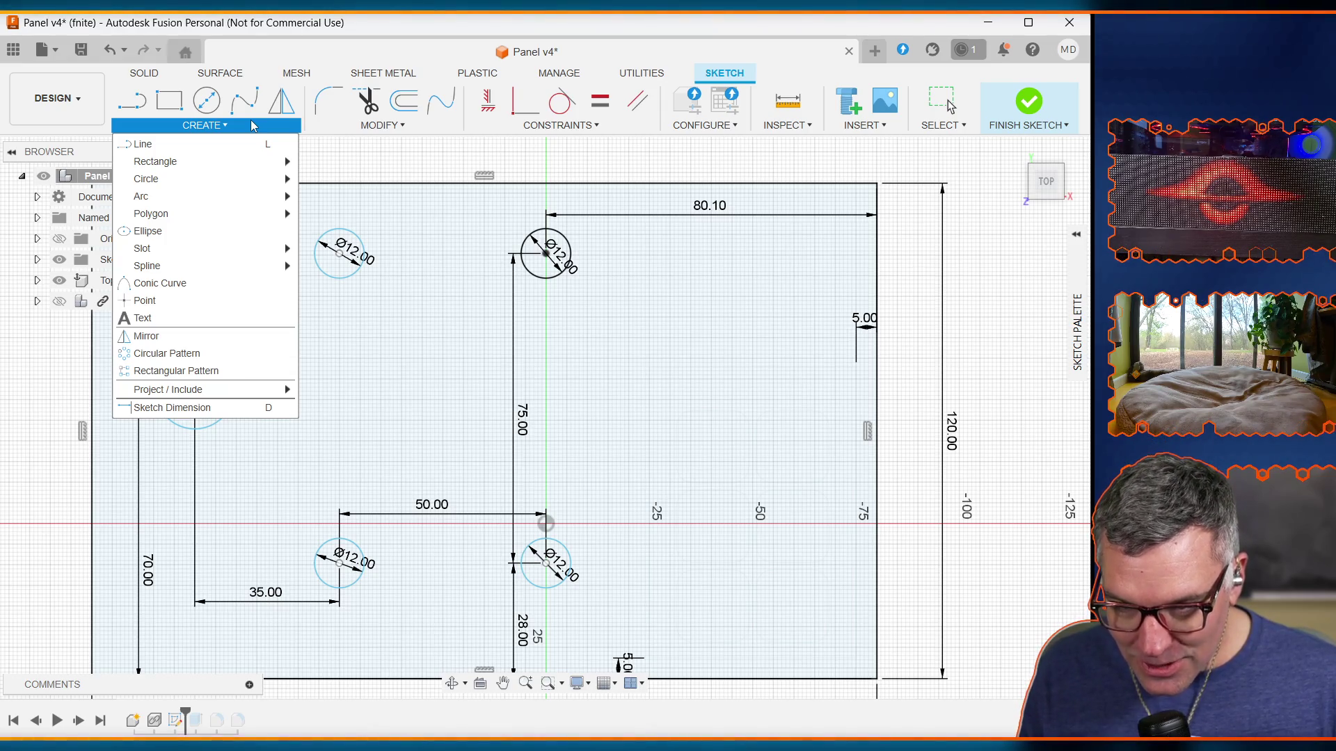
key("d")
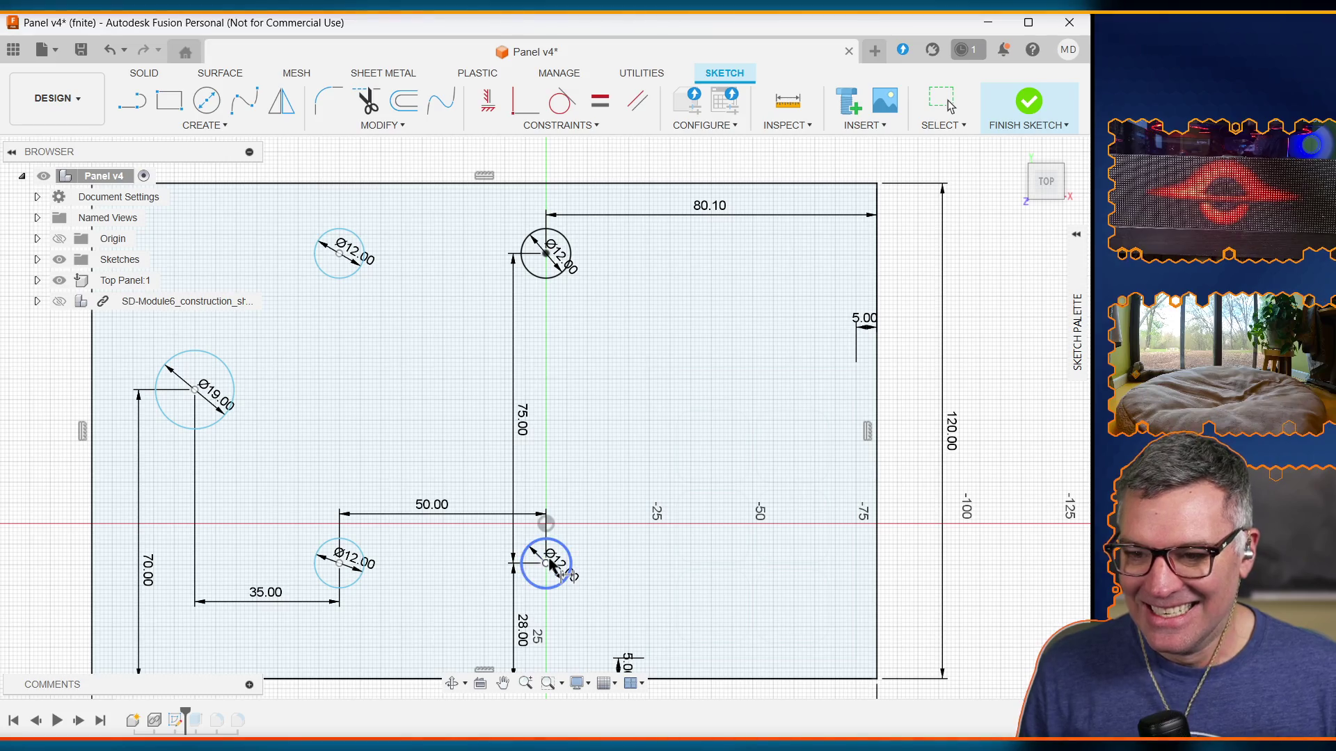
left_click(569, 127)
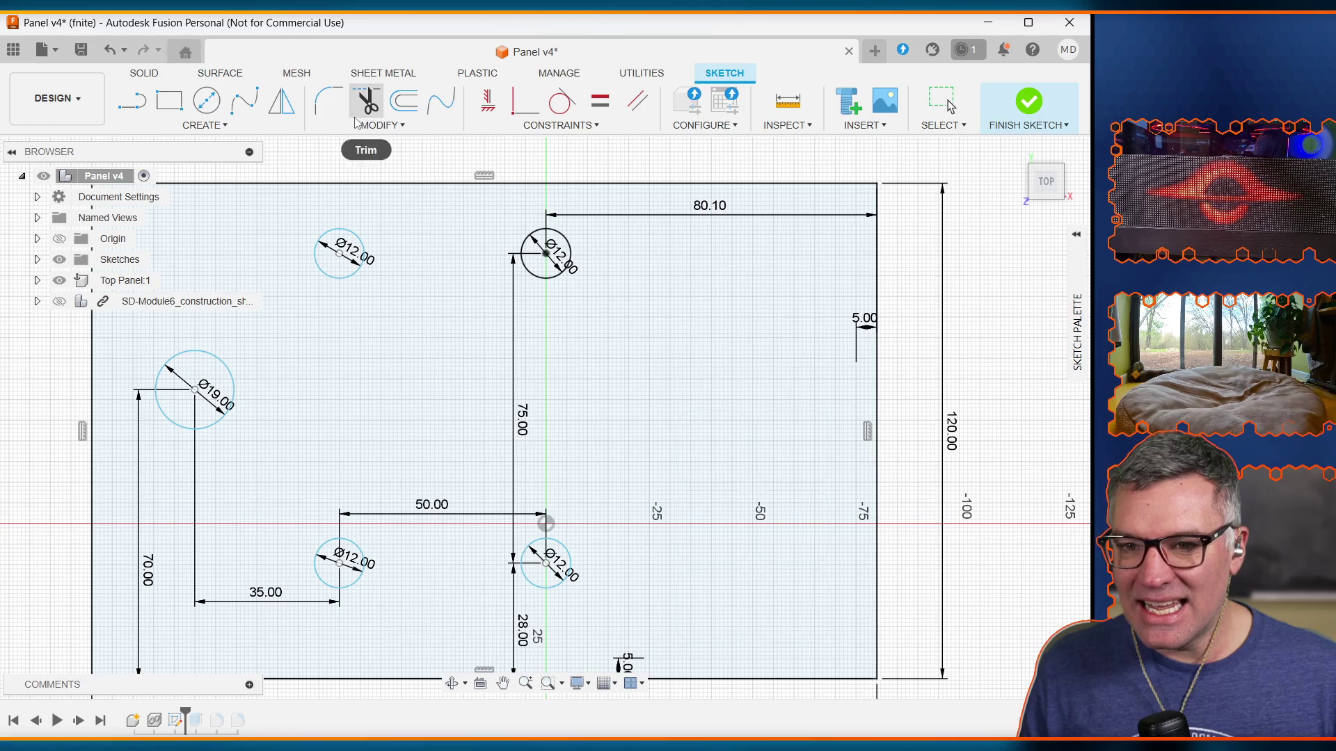
left_click(139, 106)
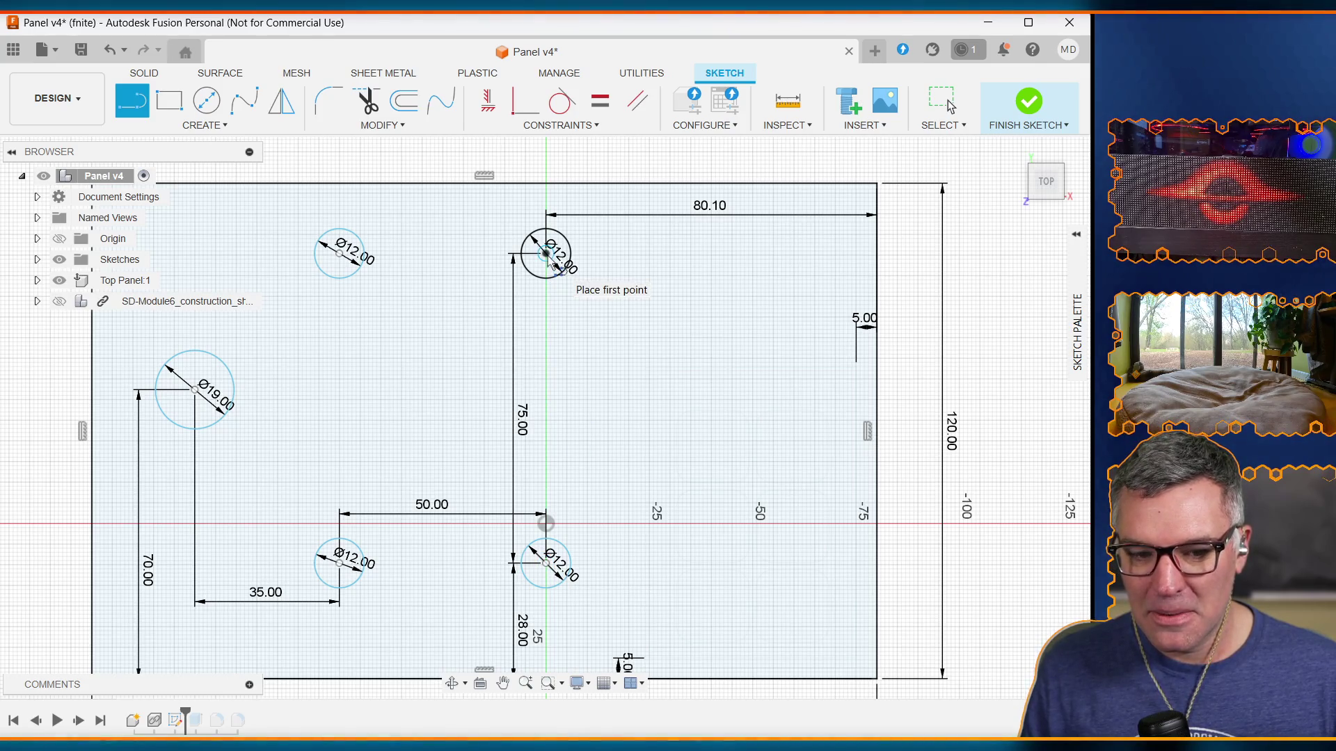
left_click(546, 563)
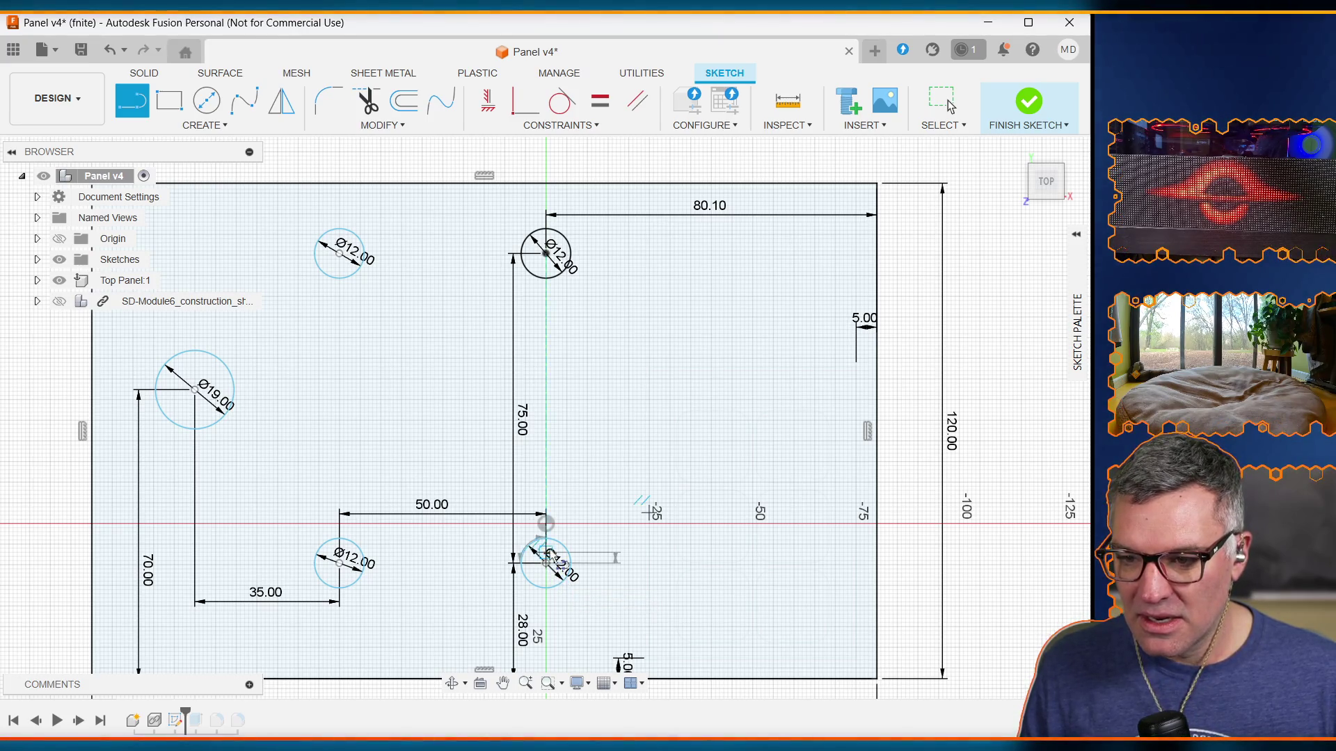
left_click(546, 255)
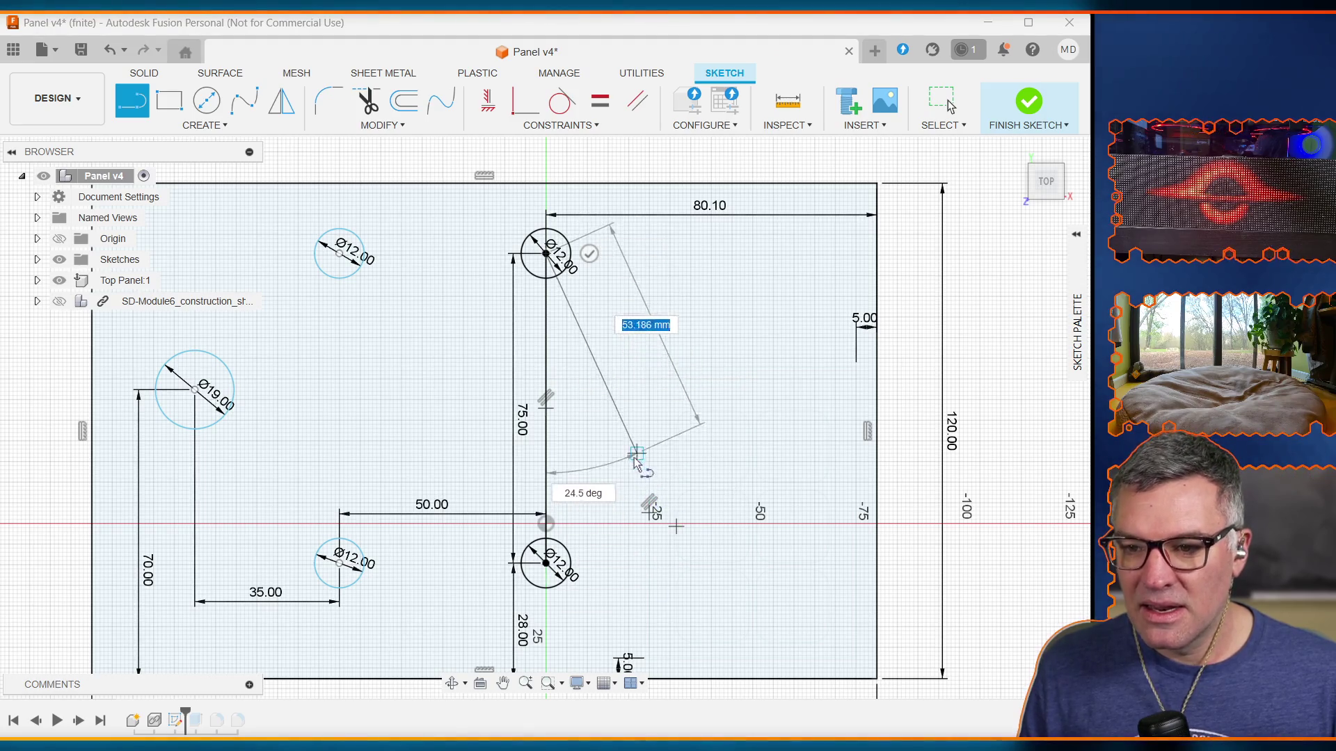
key("Escape")
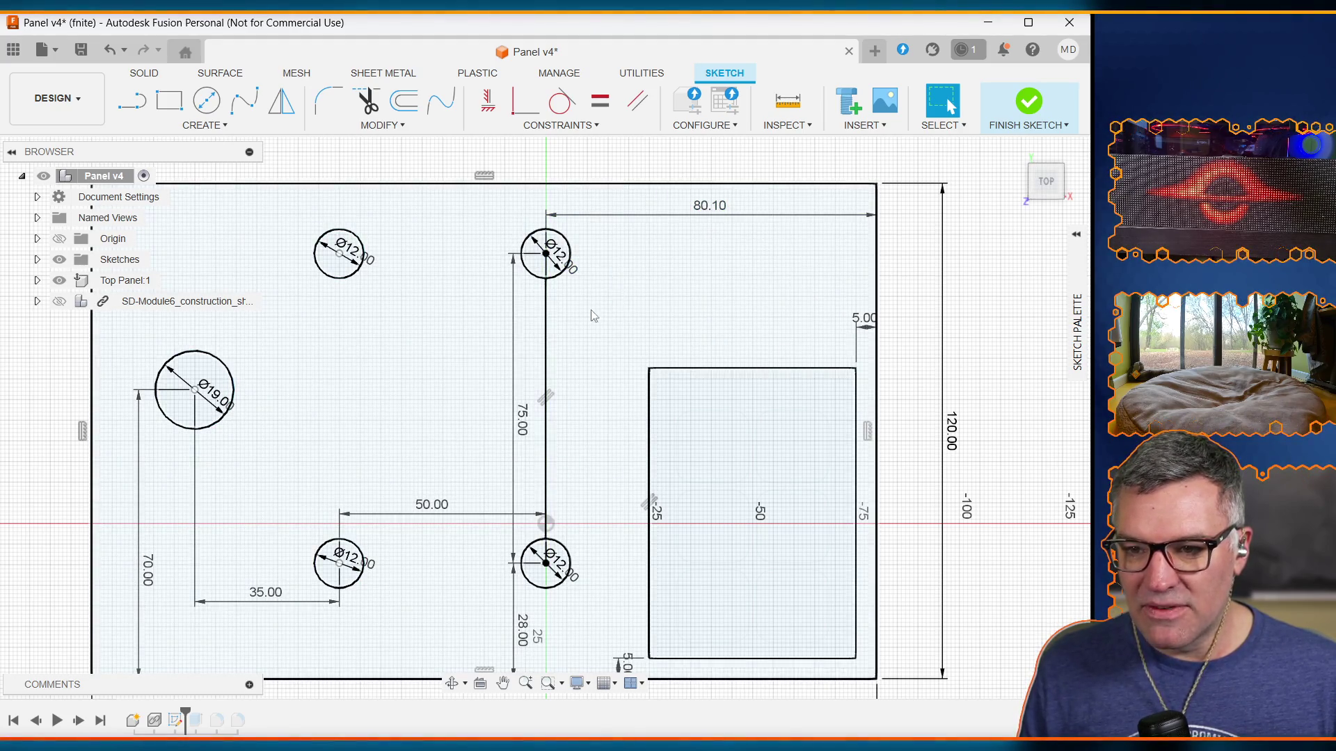
left_click(717, 213)
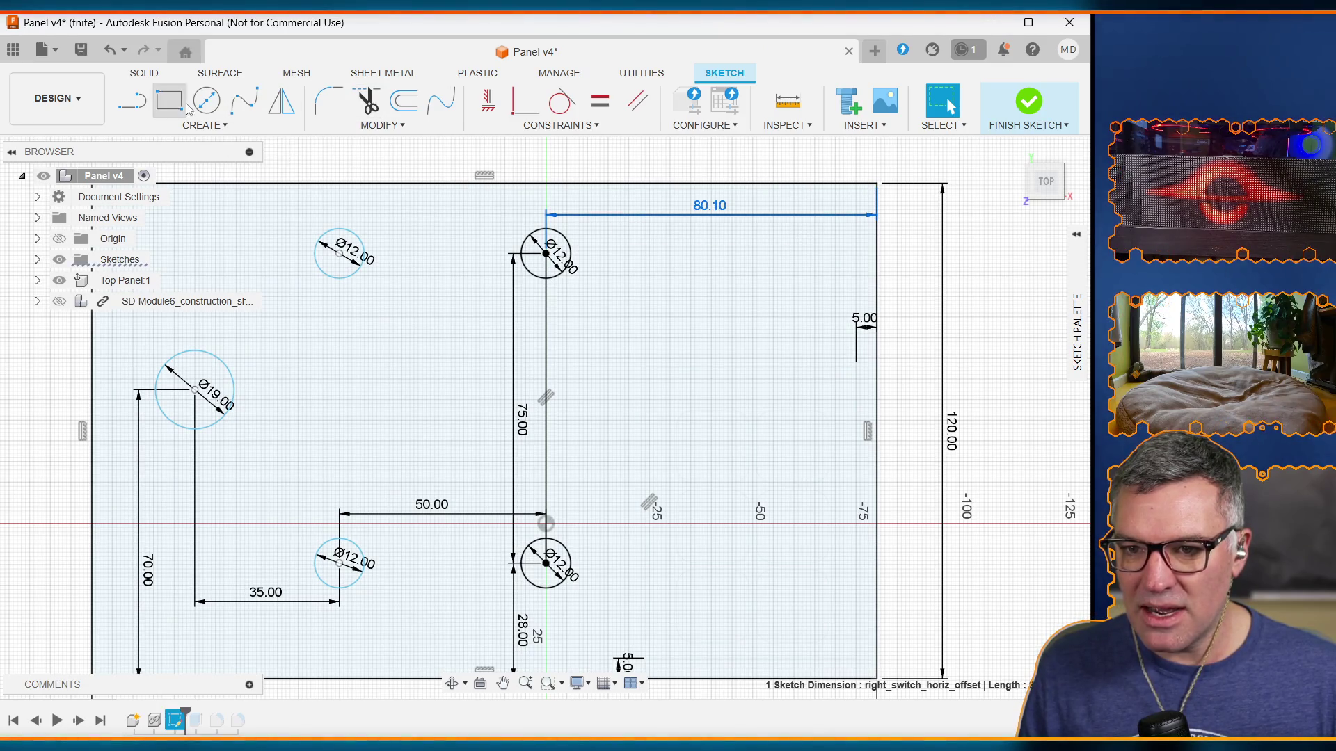
Step: Open Change Parameters and dock the parameters table at the bottom of the window
left_click(216, 126)
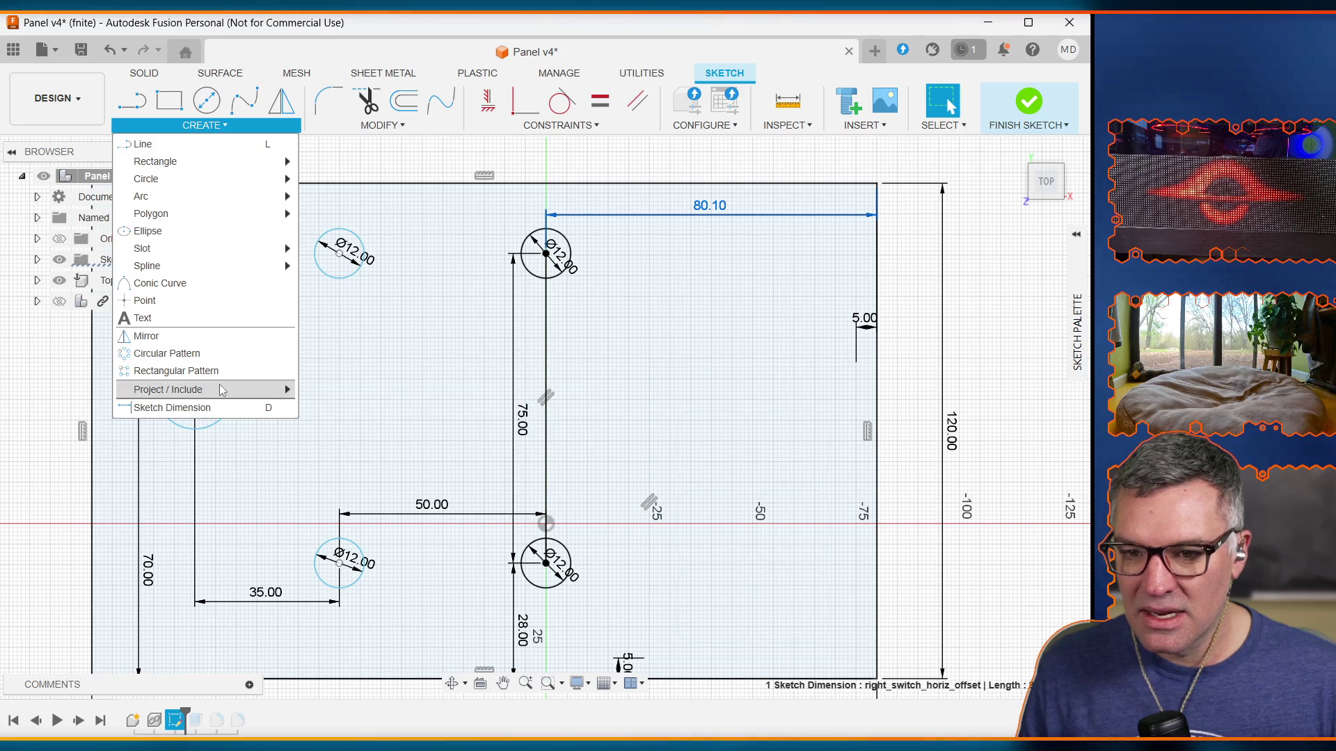
left_click(432, 126)
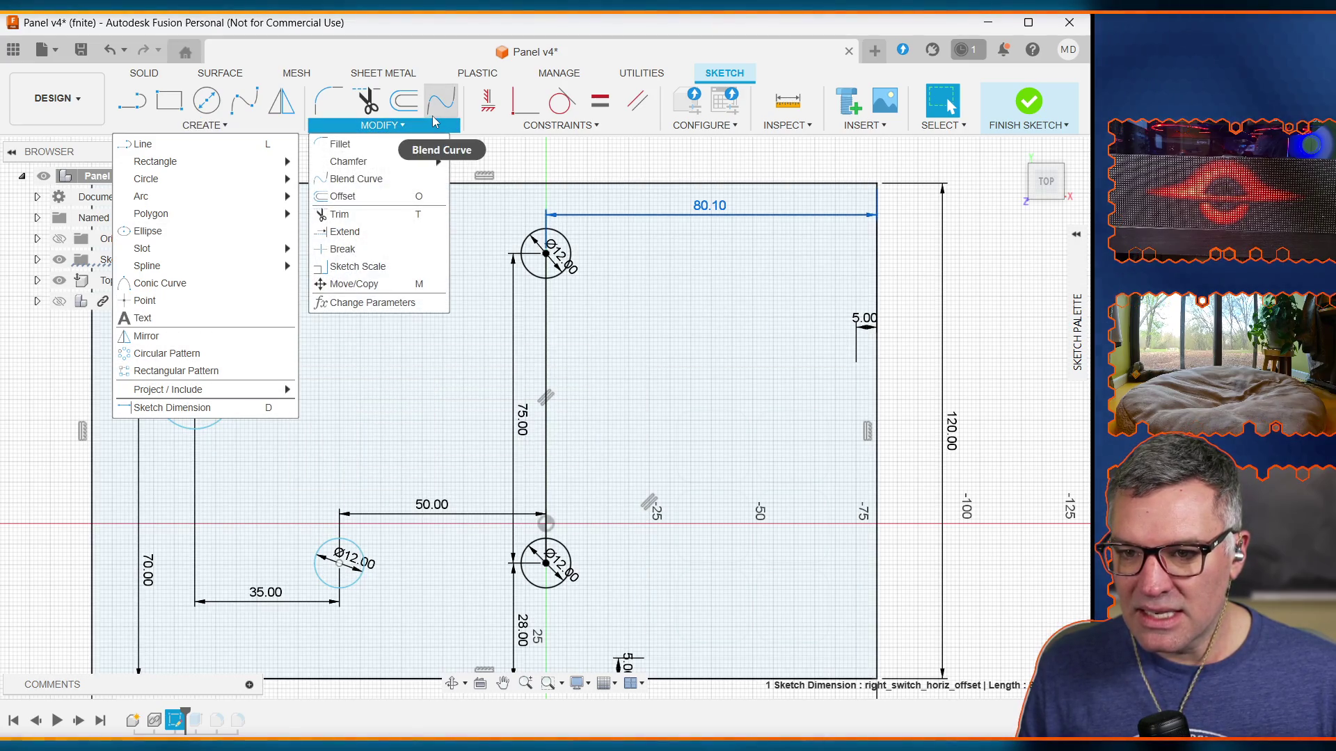
left_click(372, 303)
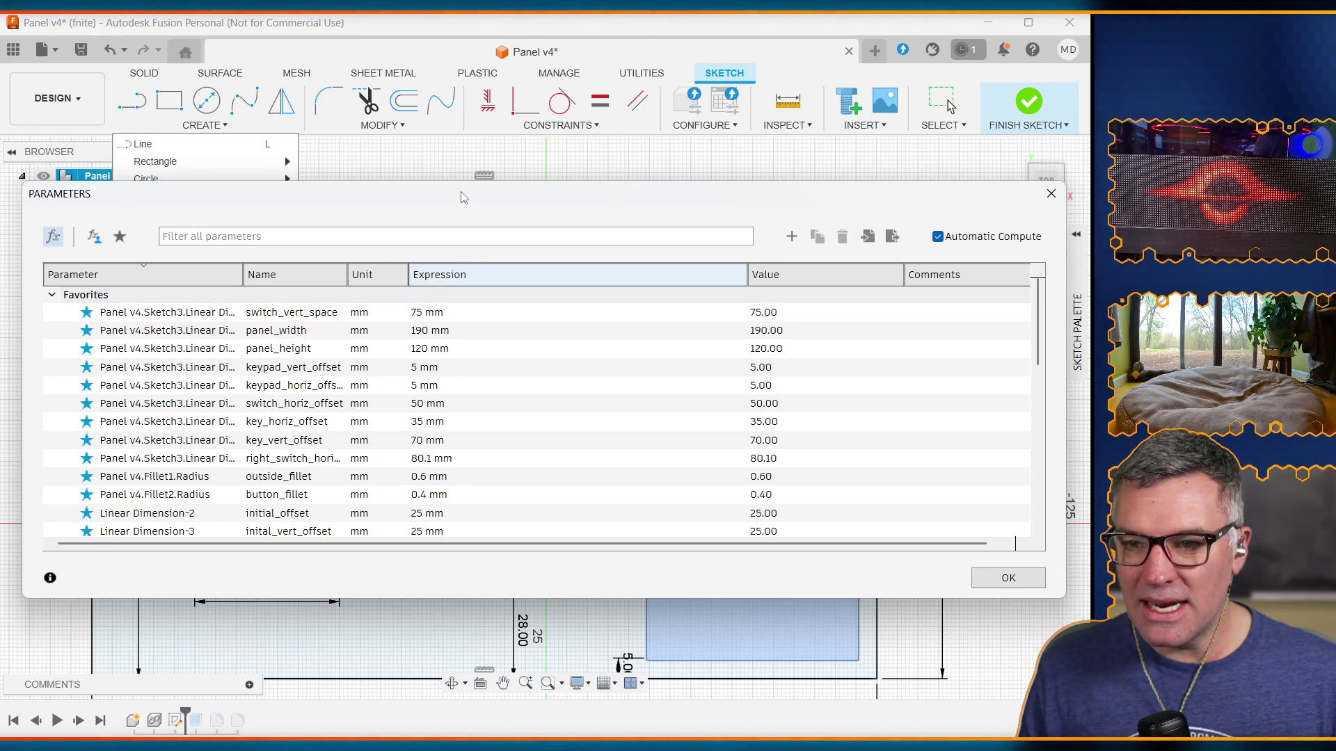
left_click_drag(462, 194, 423, 723)
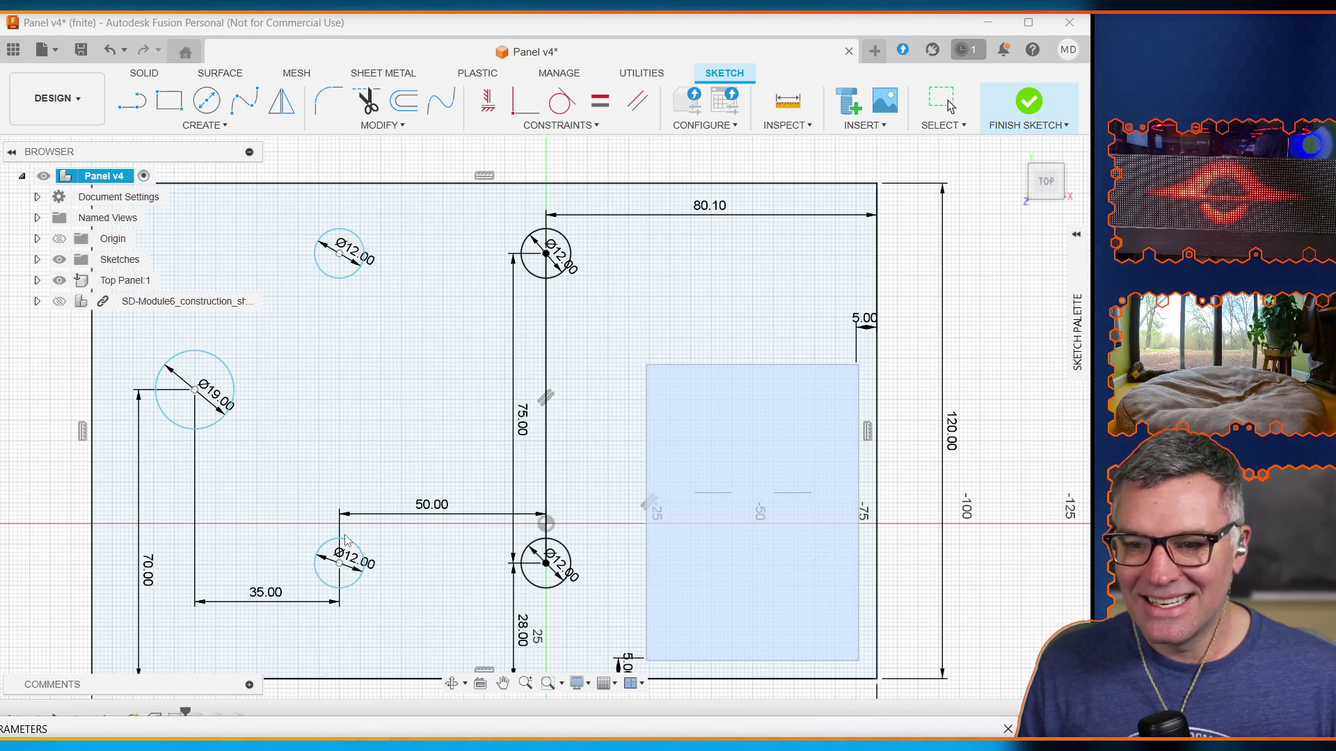
left_click(804, 26)
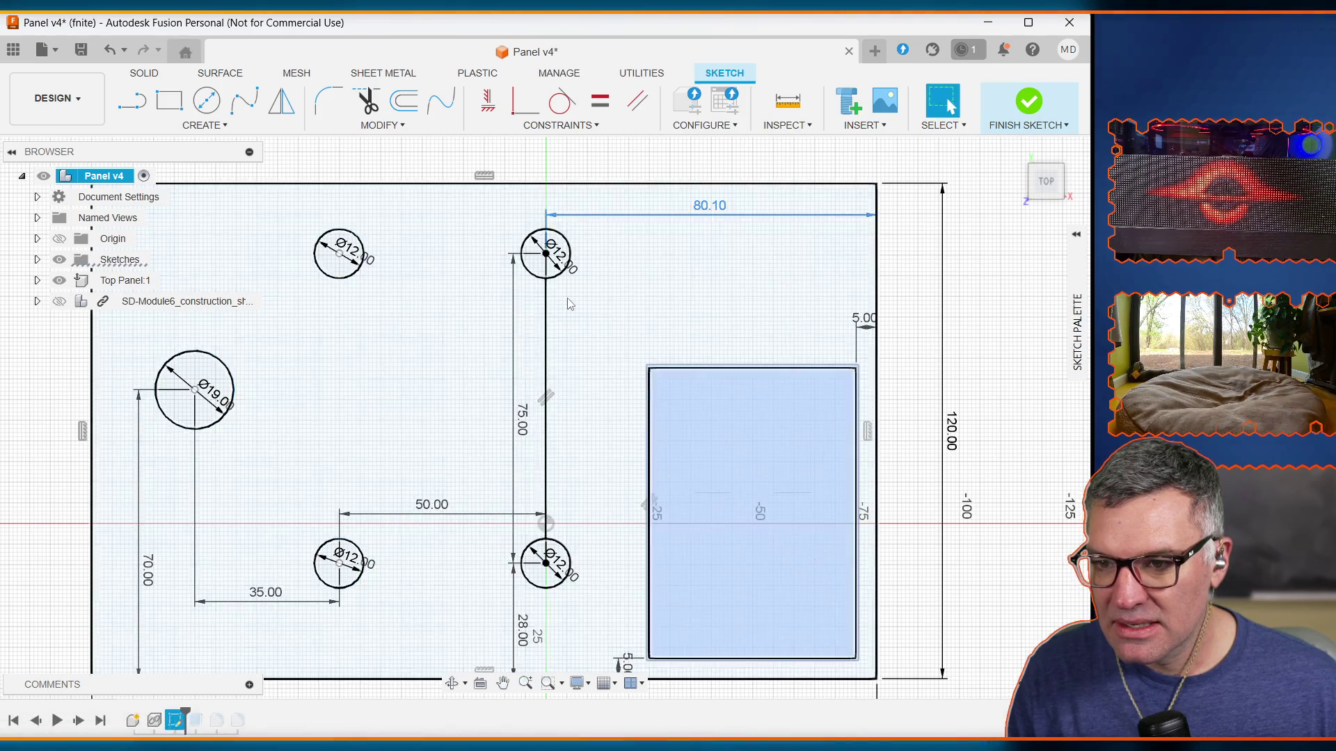
Step: Delete the selected rectangle profile and open the CONSTRAINTS dropdown
key("Delete")
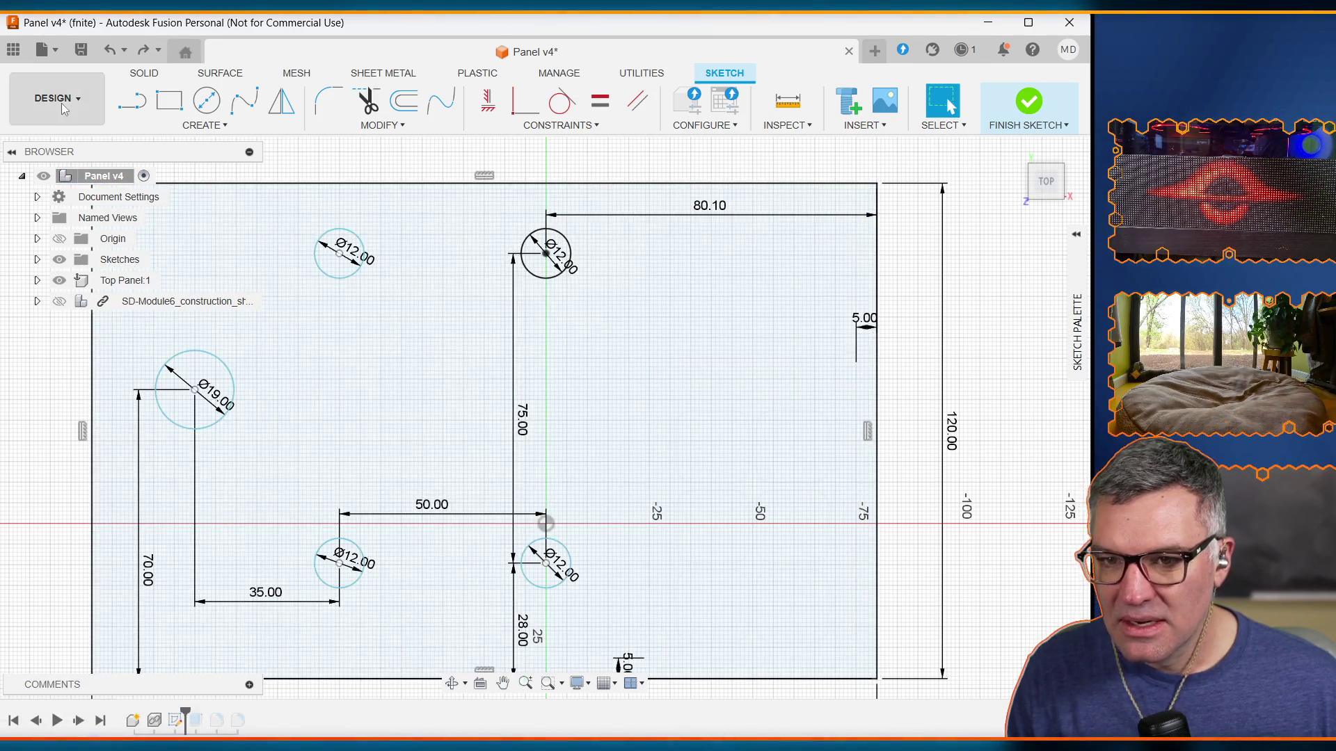
left_click(209, 126)
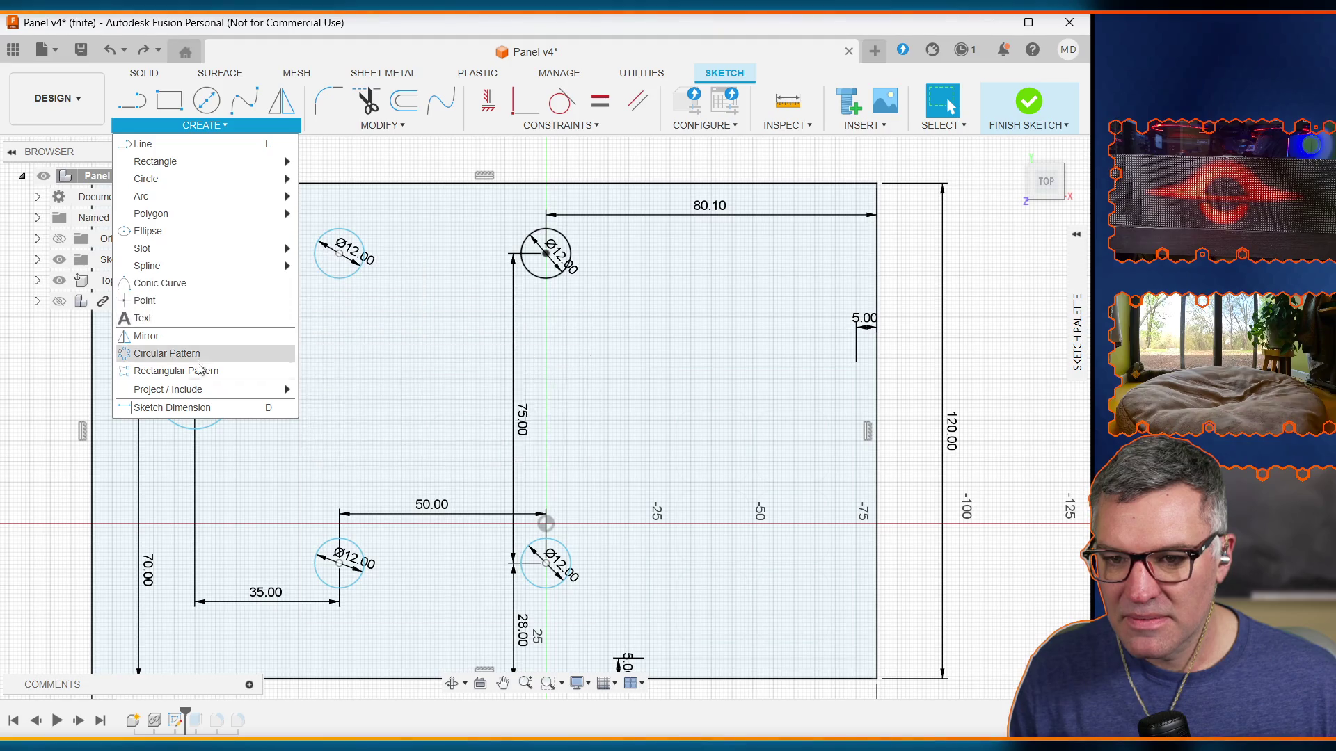
mouse_move(200, 390)
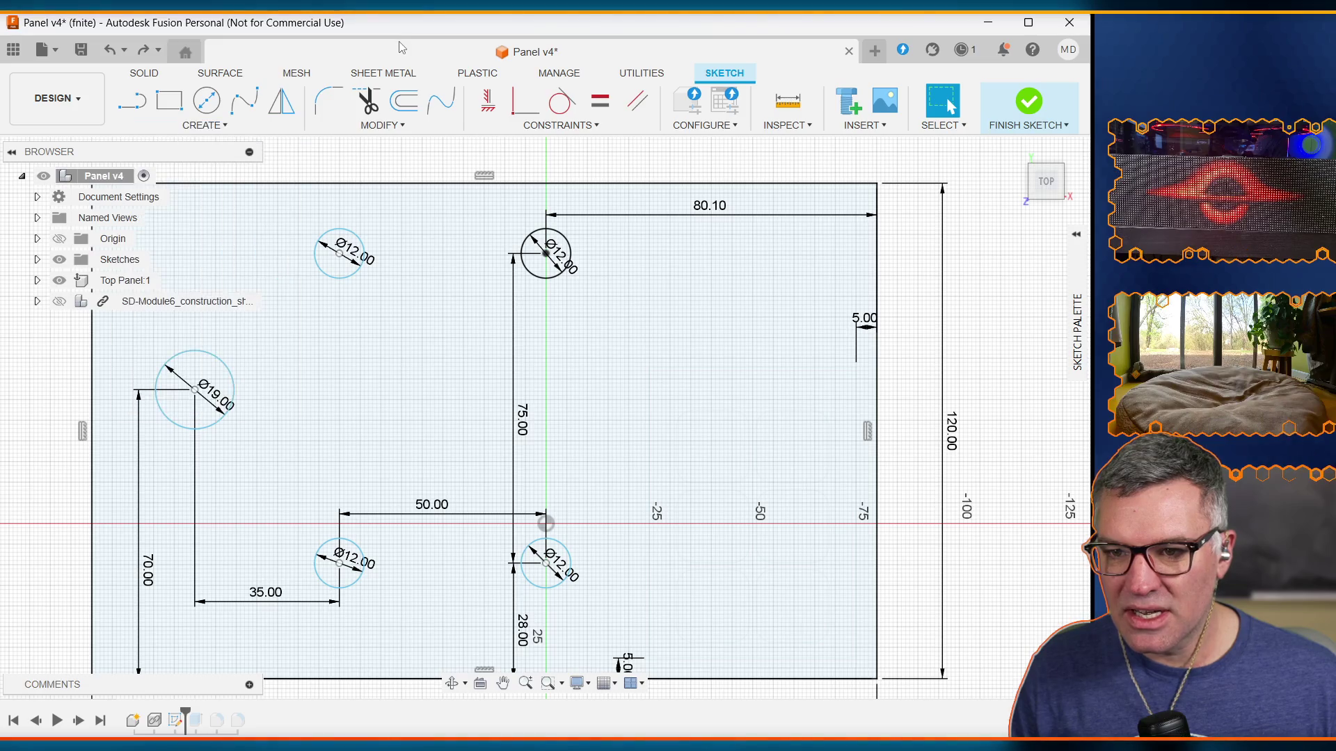
left_click(537, 126)
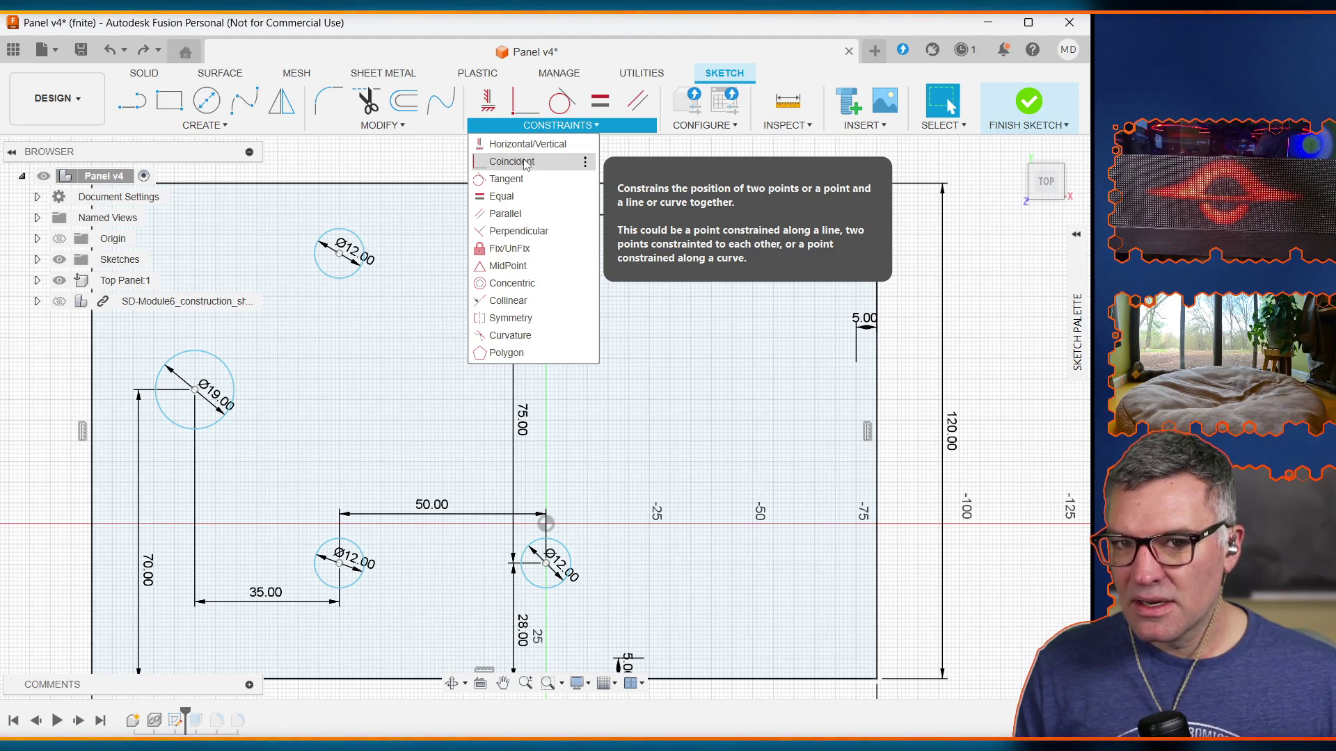
left_click(525, 163)
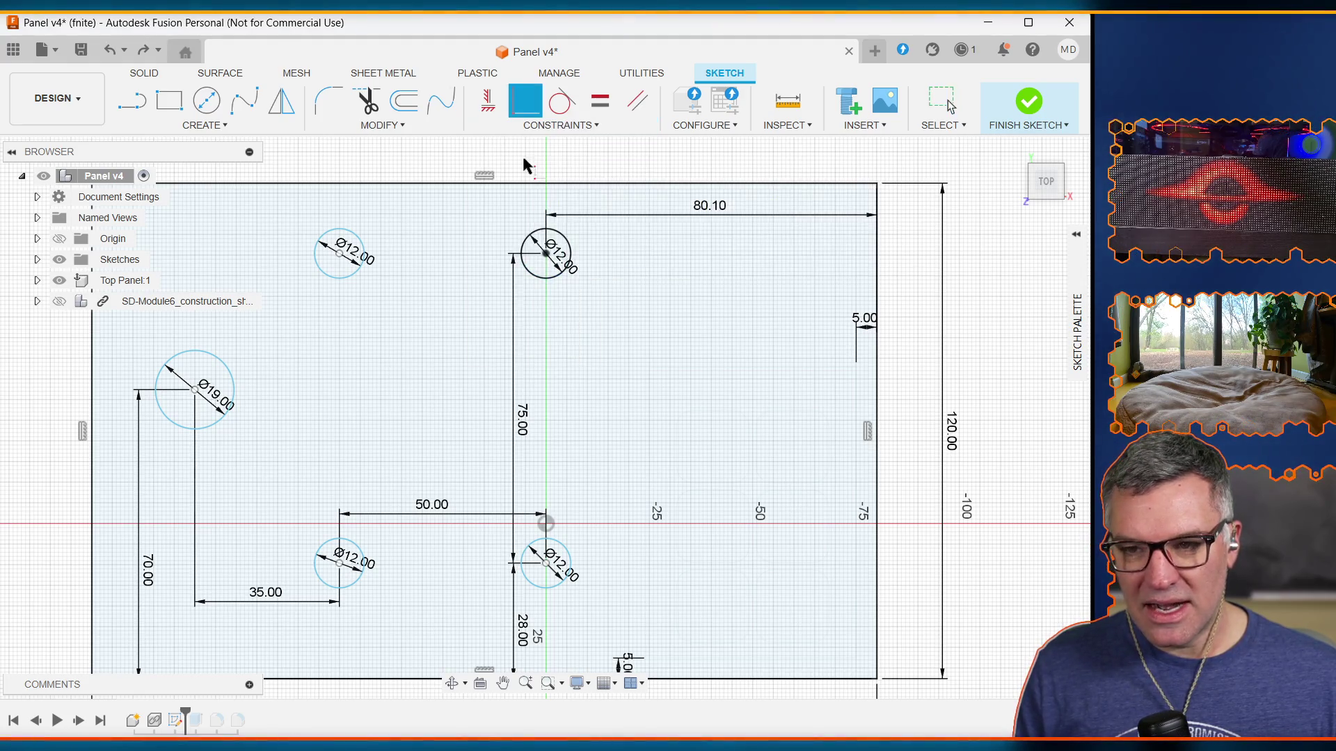
left_click(546, 254)
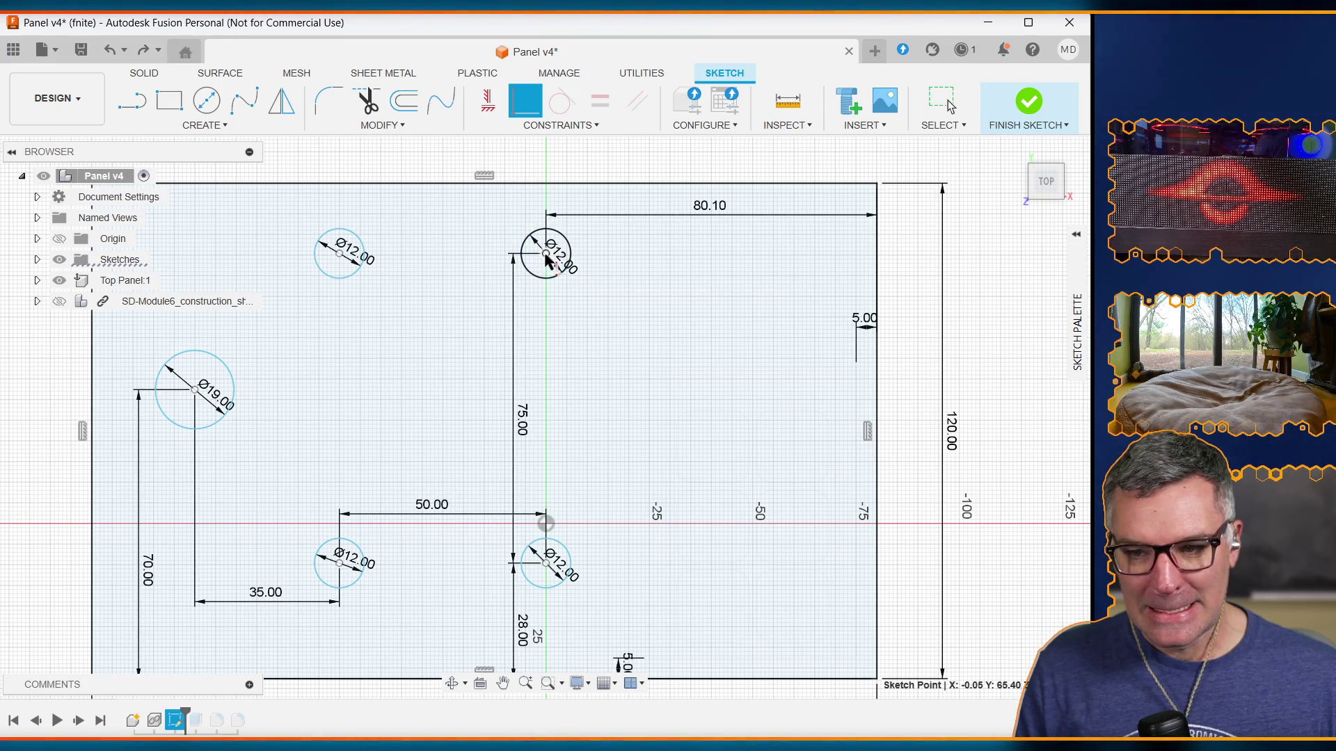
left_click(548, 565)
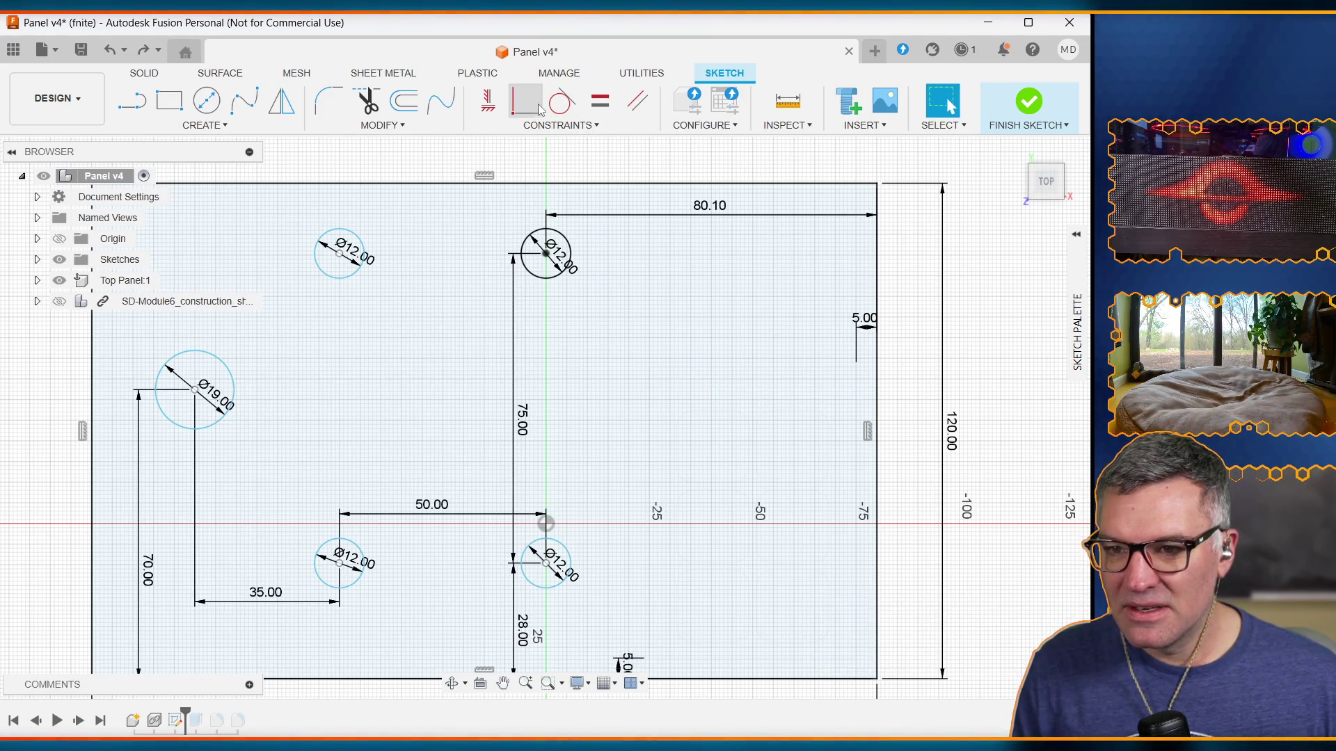
left_click(550, 126)
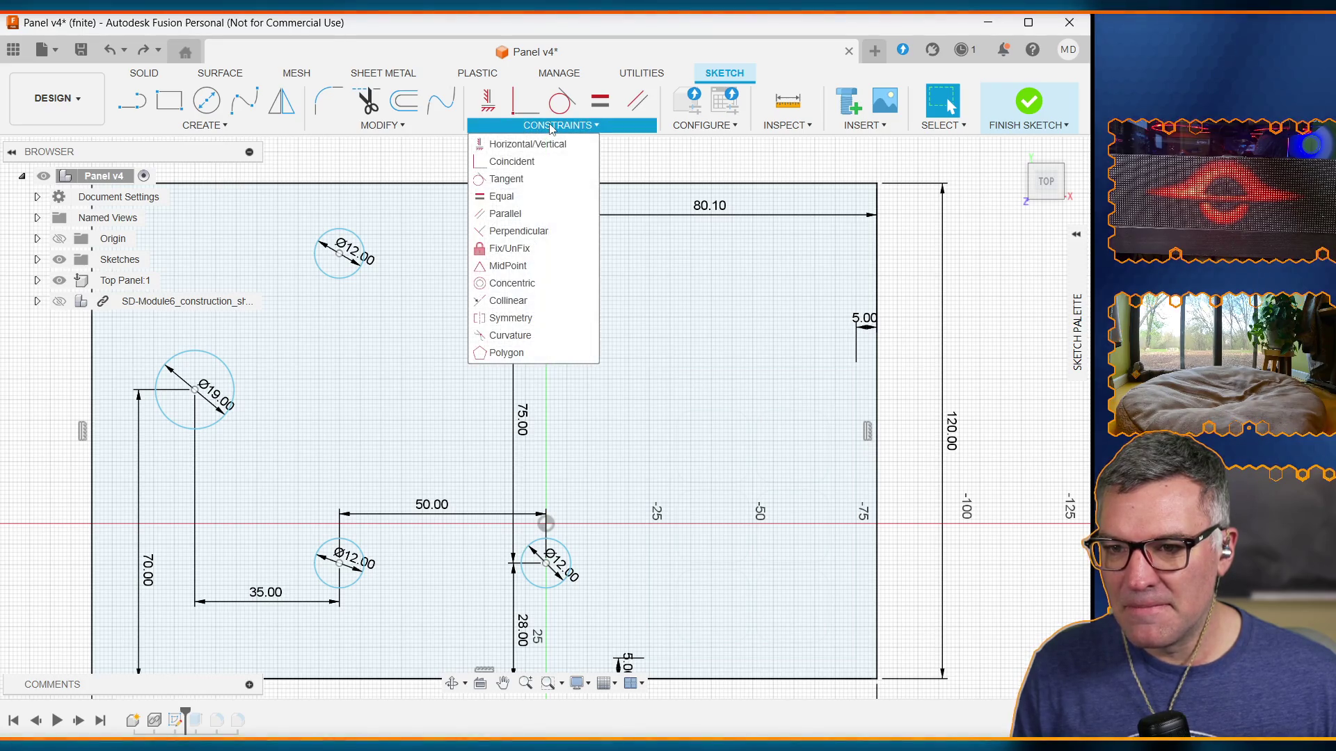
left_click(544, 301)
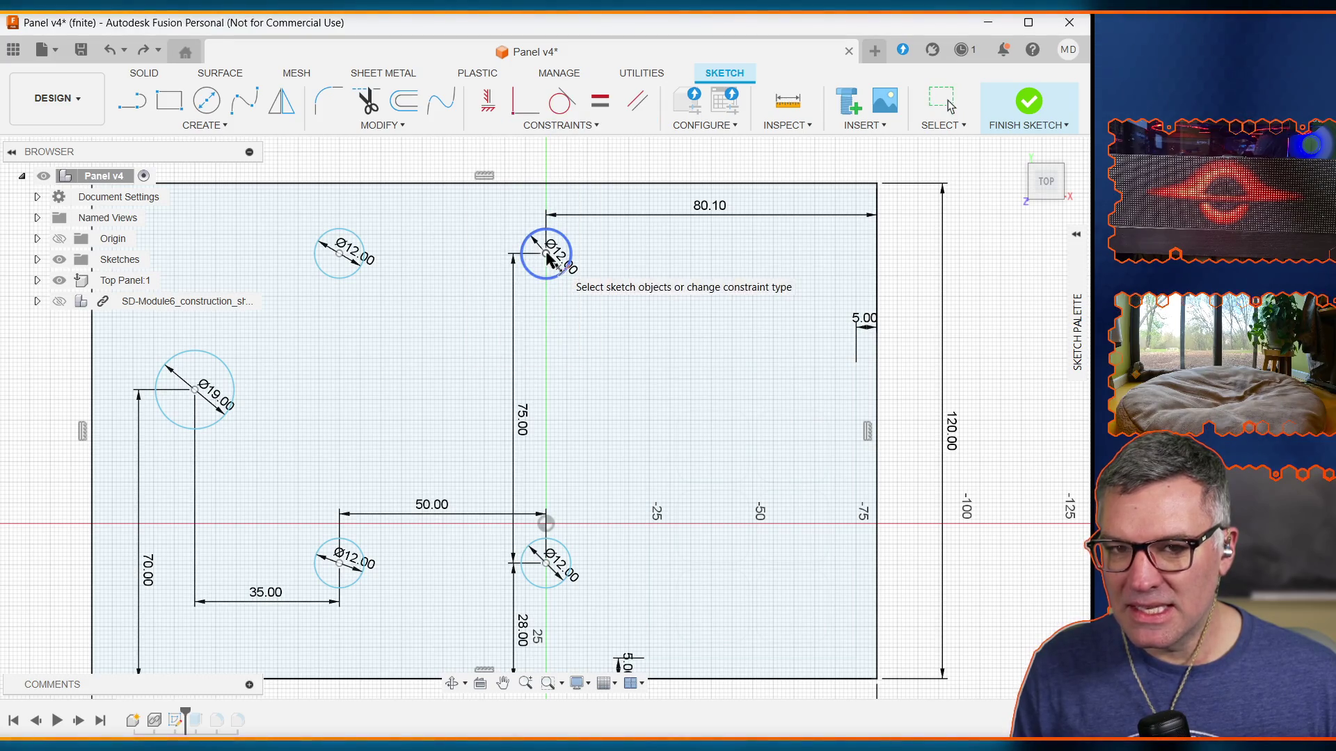
key("Escape")
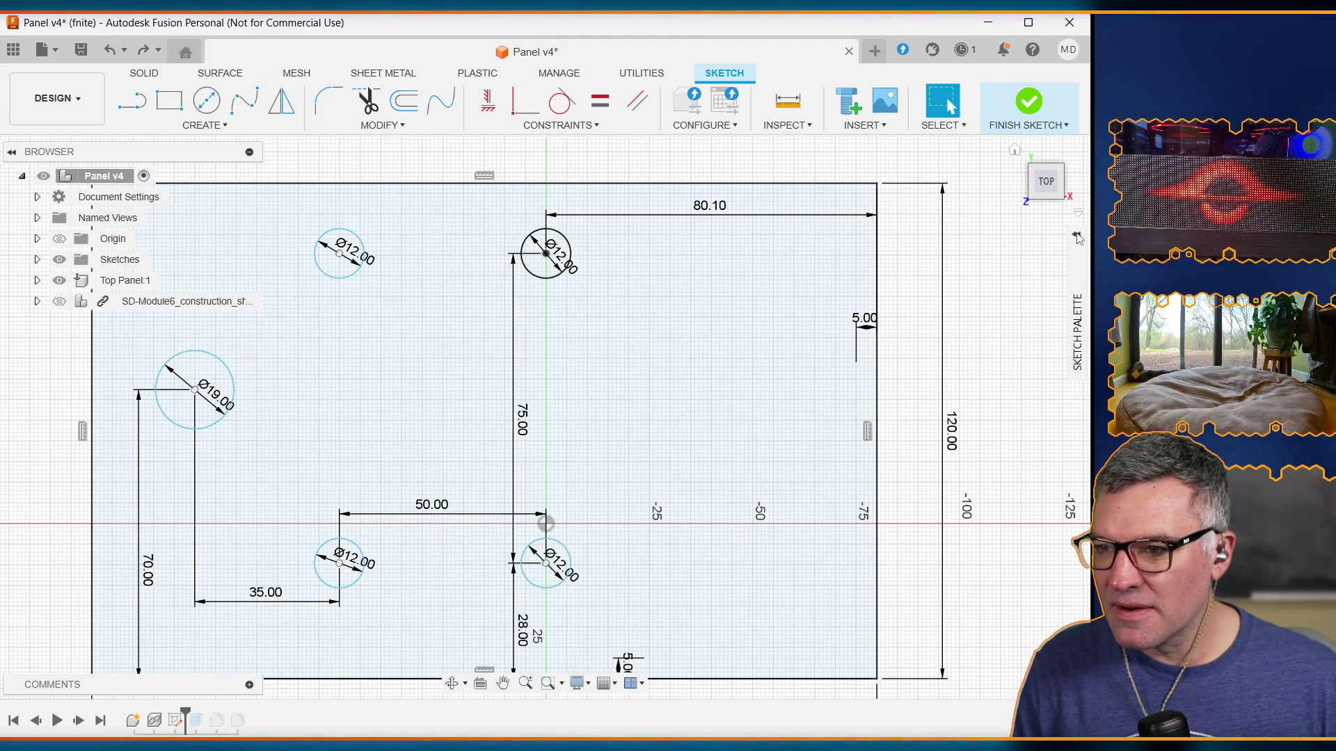
Step: Draw a construction line between the top and bottom right-hand hole centres
left_click(1077, 236)
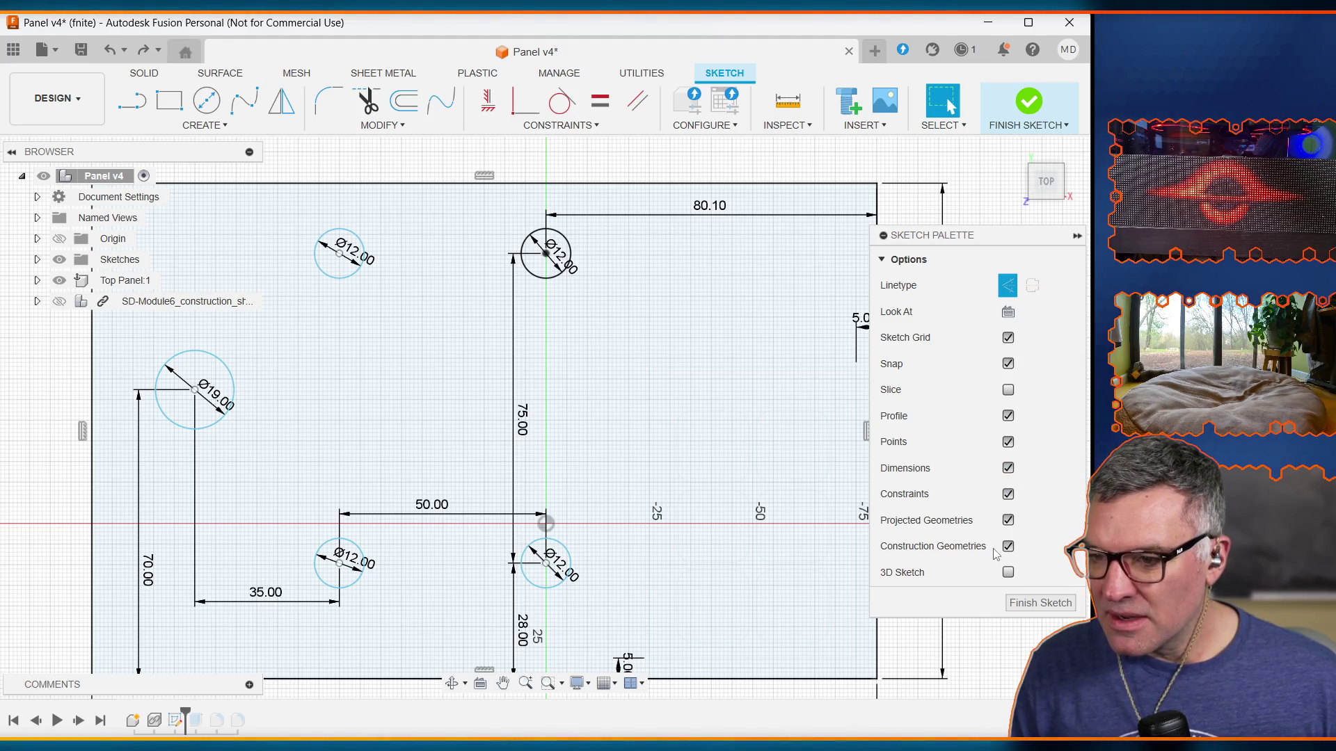
left_click(126, 108)
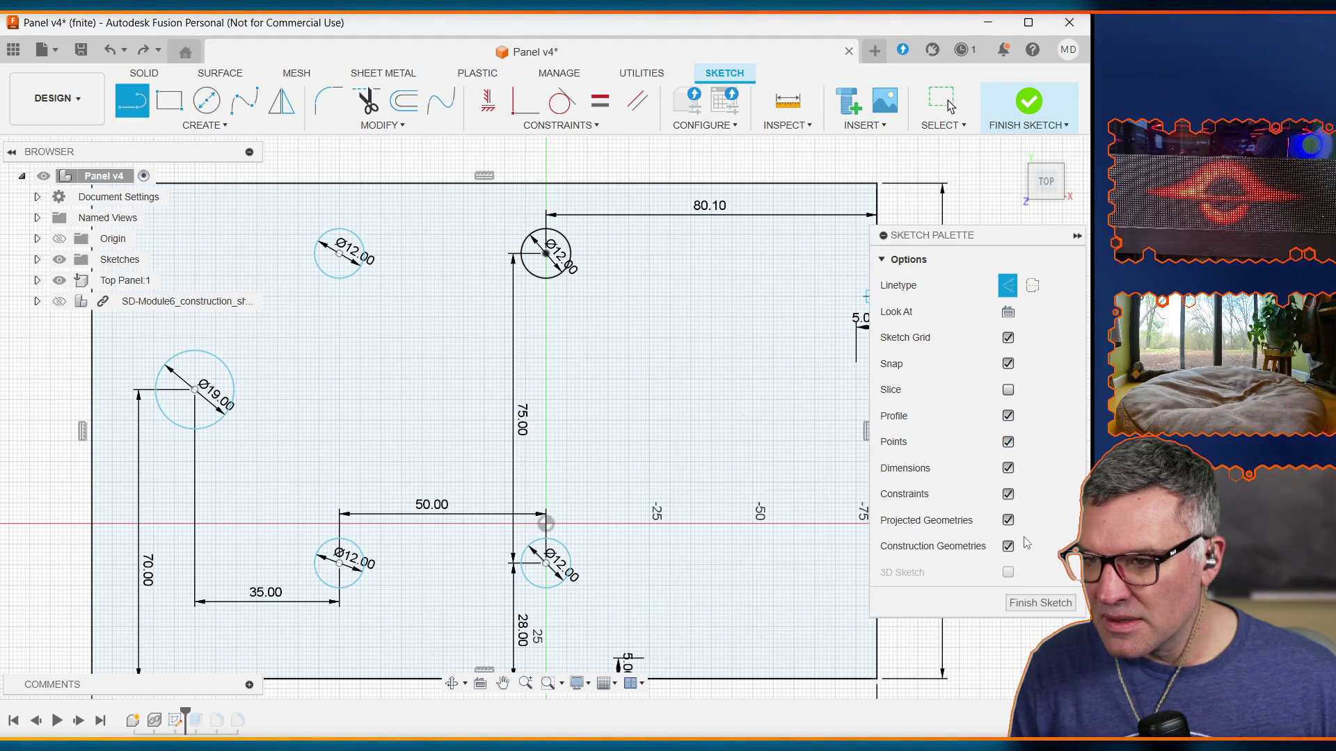
left_click(546, 255)
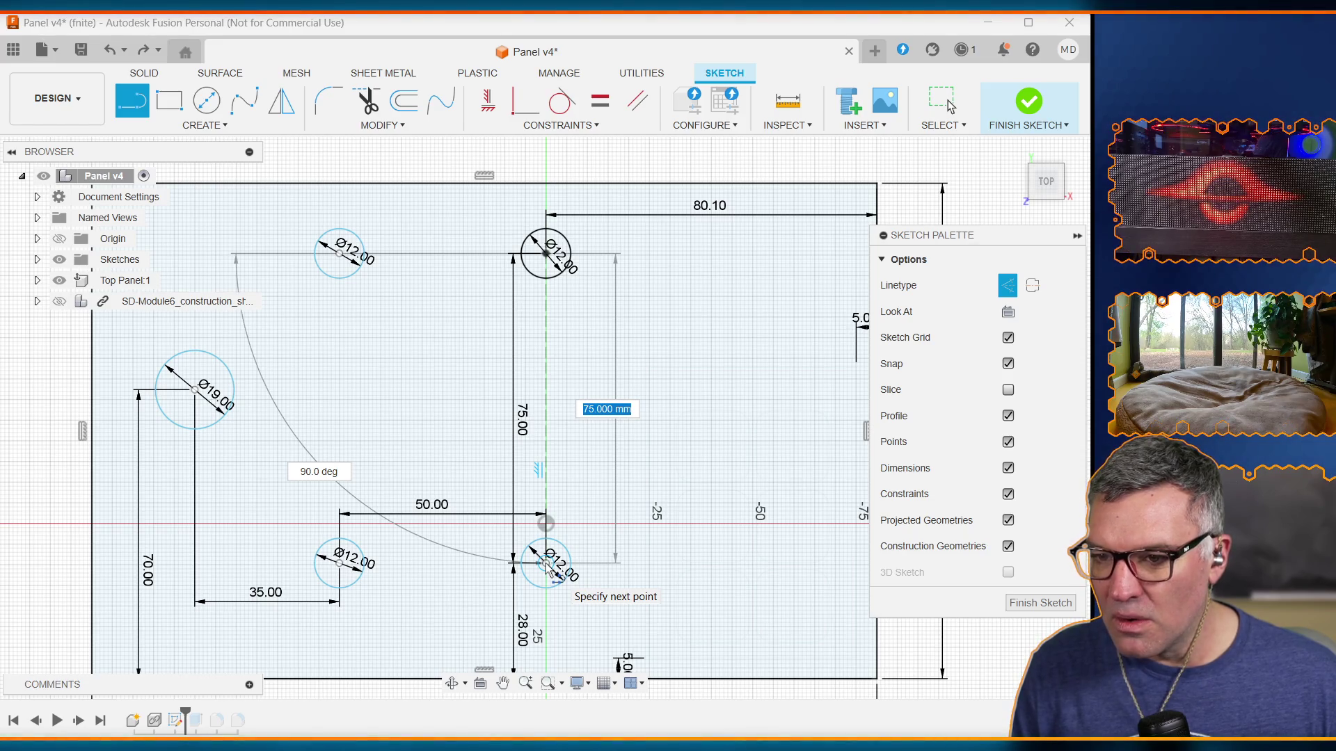
key("Escape")
left_click(546, 563)
left_click(549, 336)
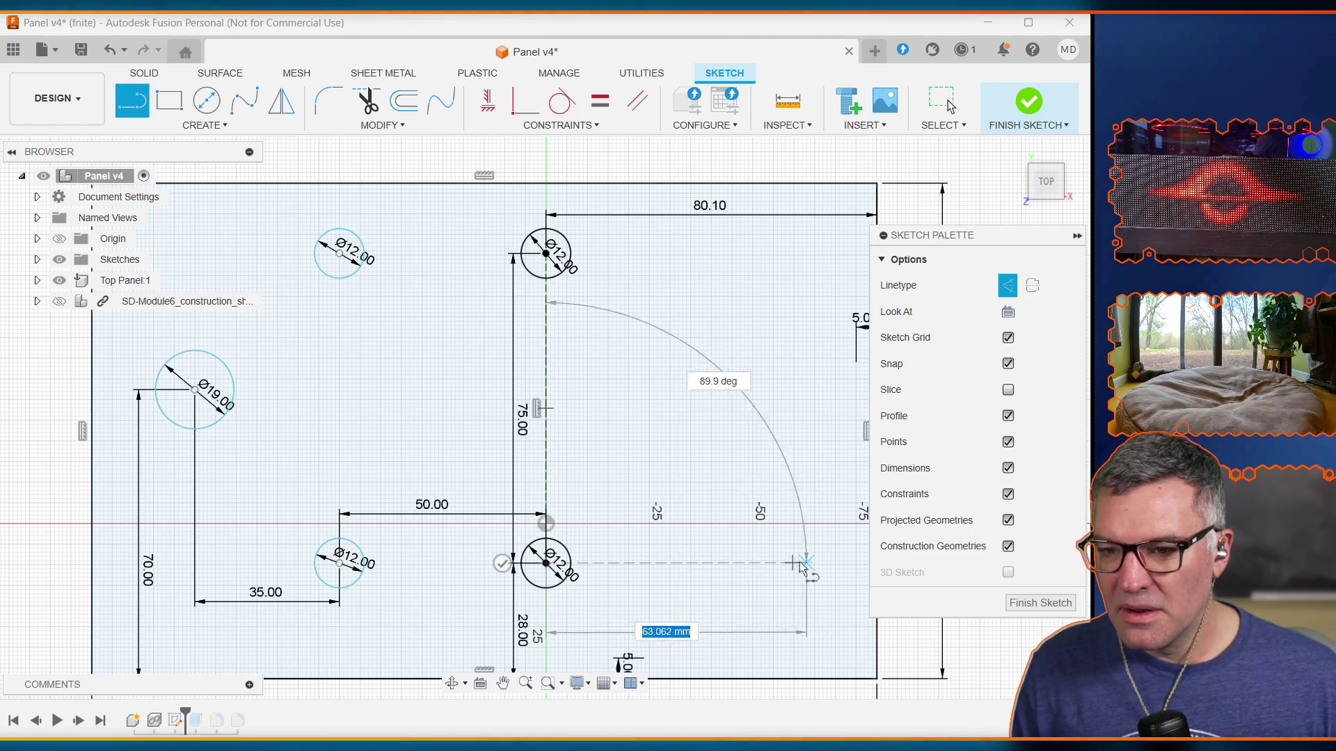
key("Escape")
left_click(547, 337)
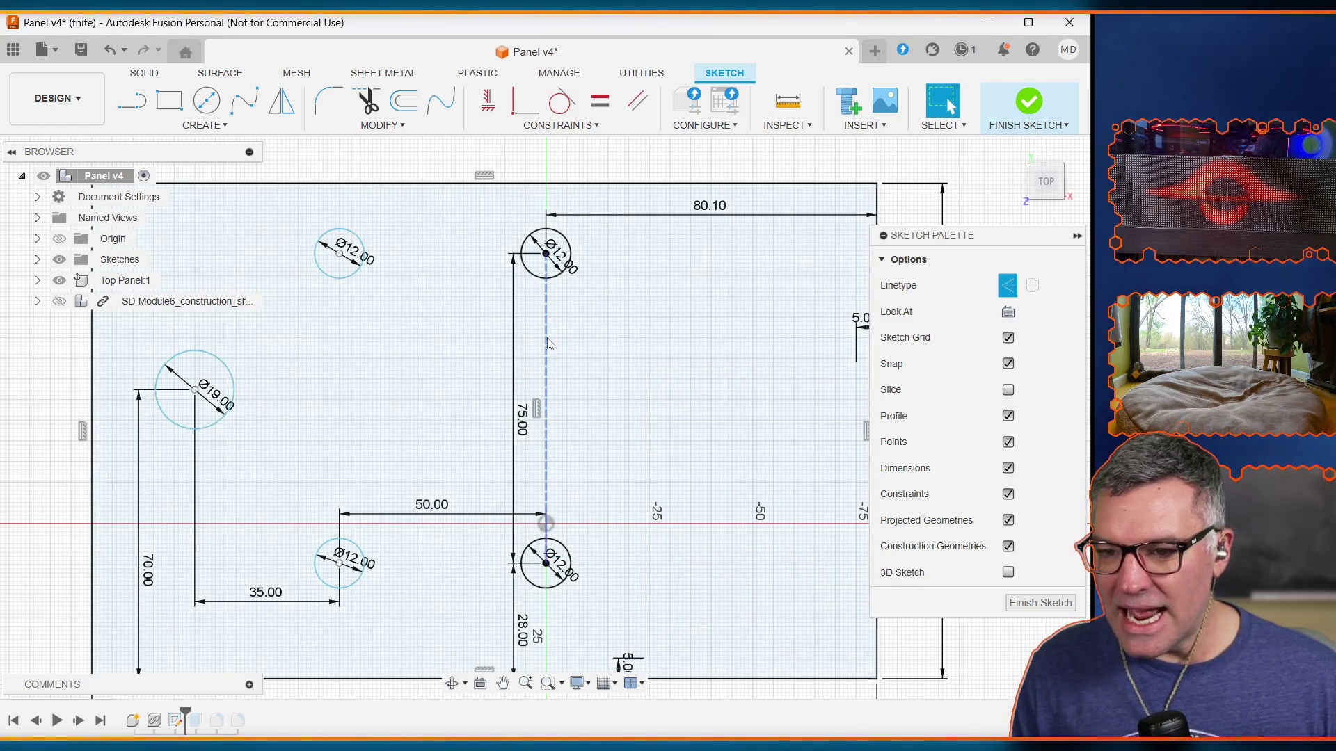
key("Escape")
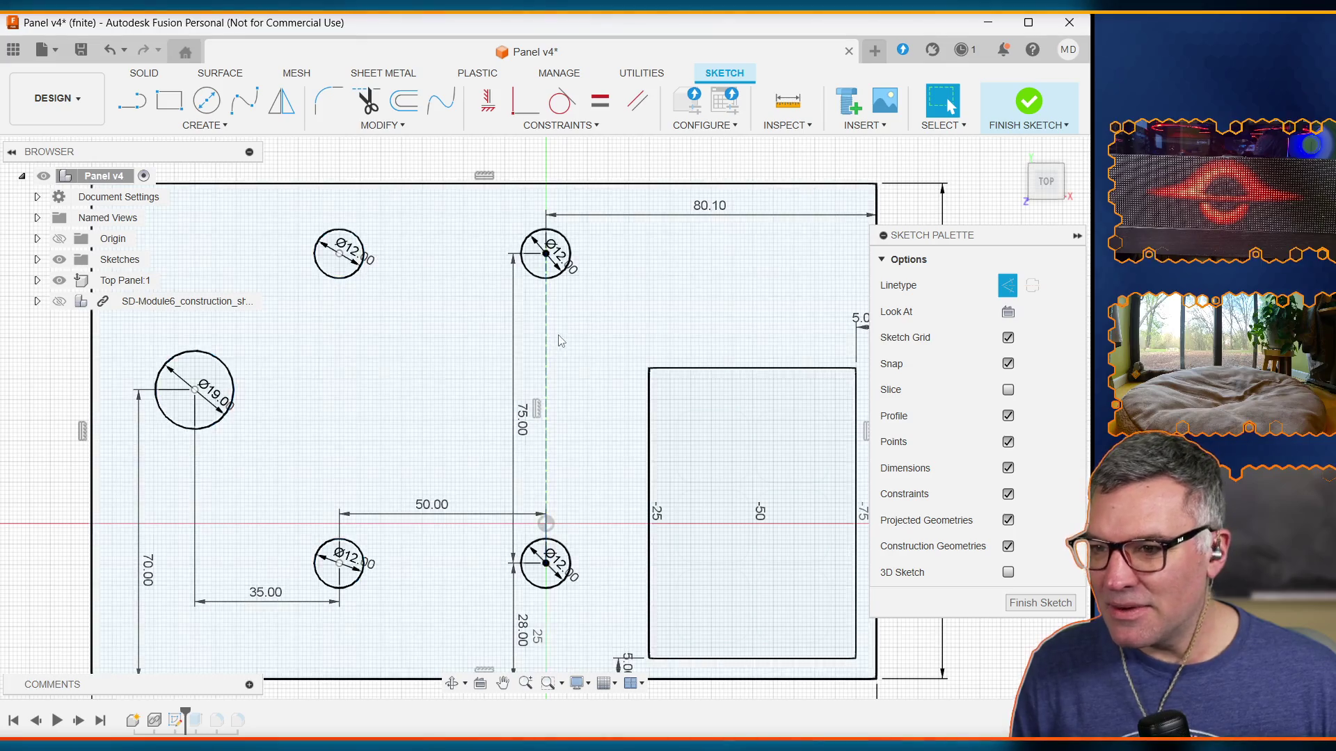
Step: Select the 80.10 offset dimension and open Change Parameters
left_click(706, 206)
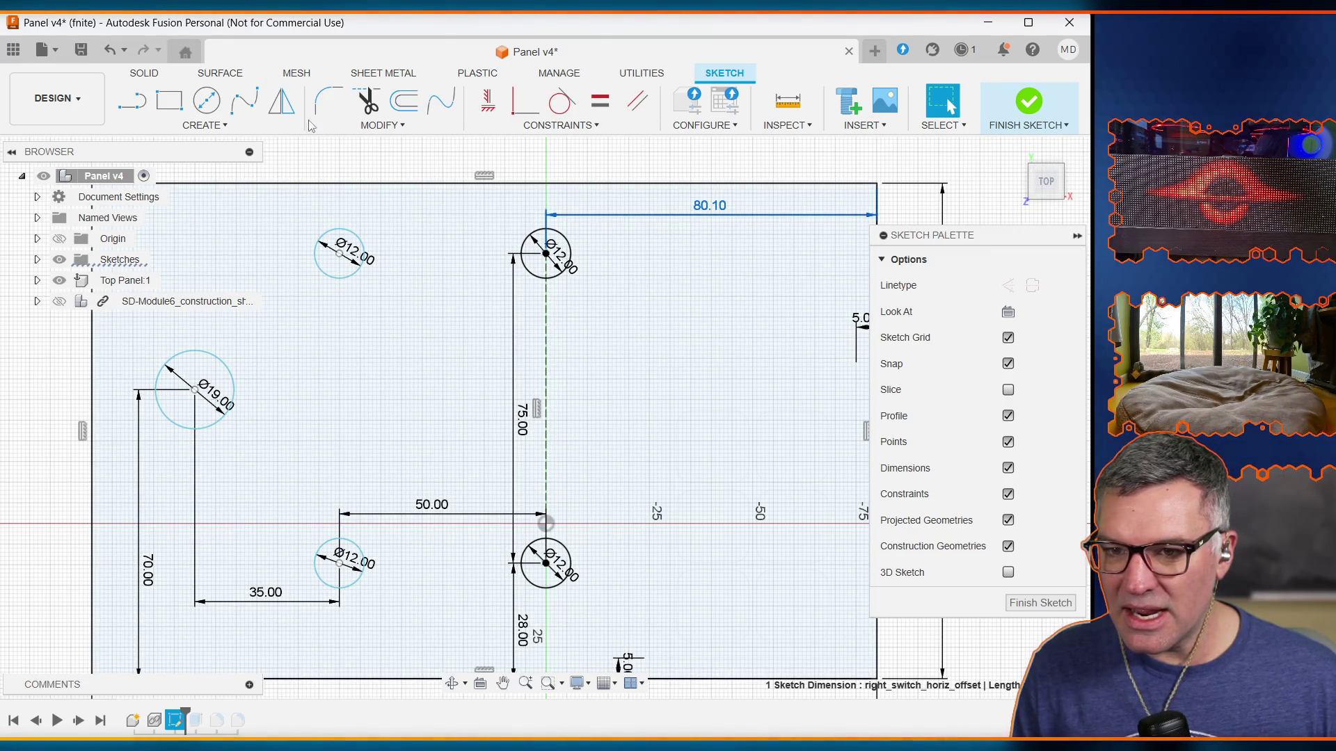
left_click(381, 125)
left_click(407, 302)
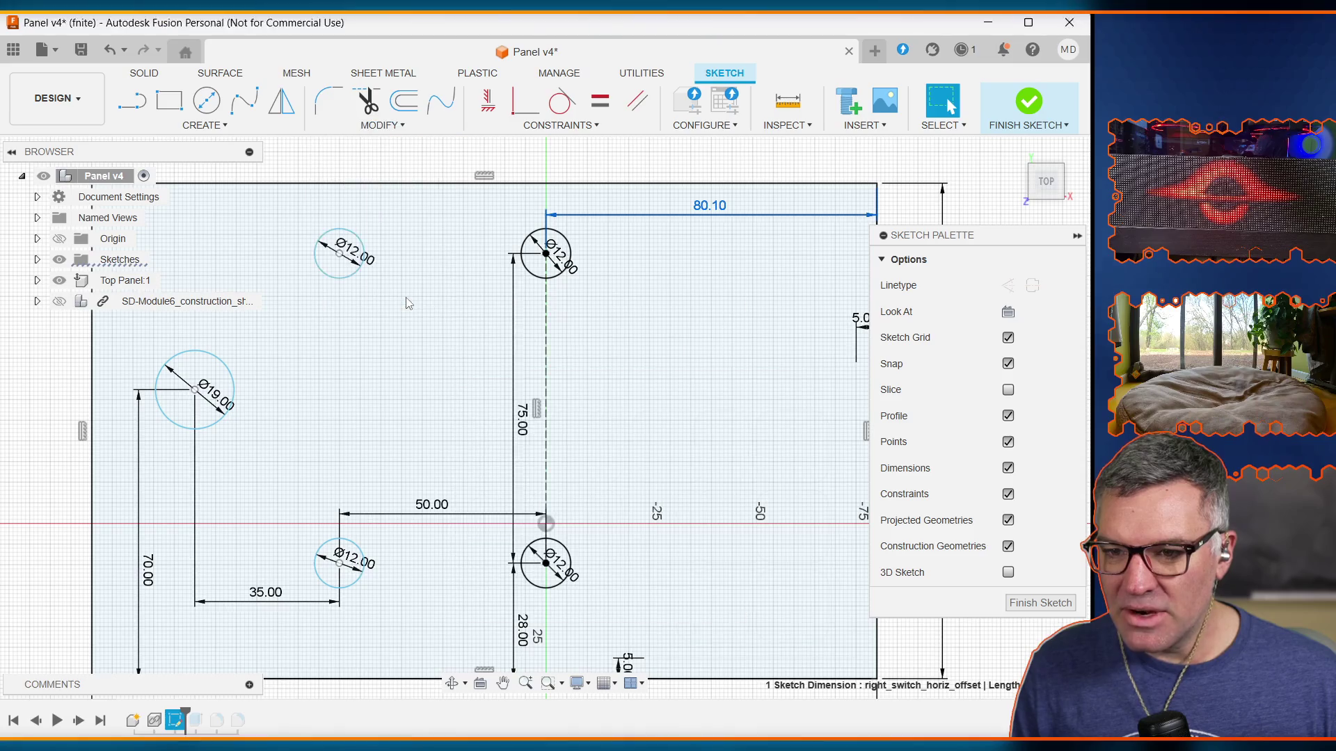
Step: Expand the parameters table and scroll through the Sketch3 parameter rows
left_click(454, 723)
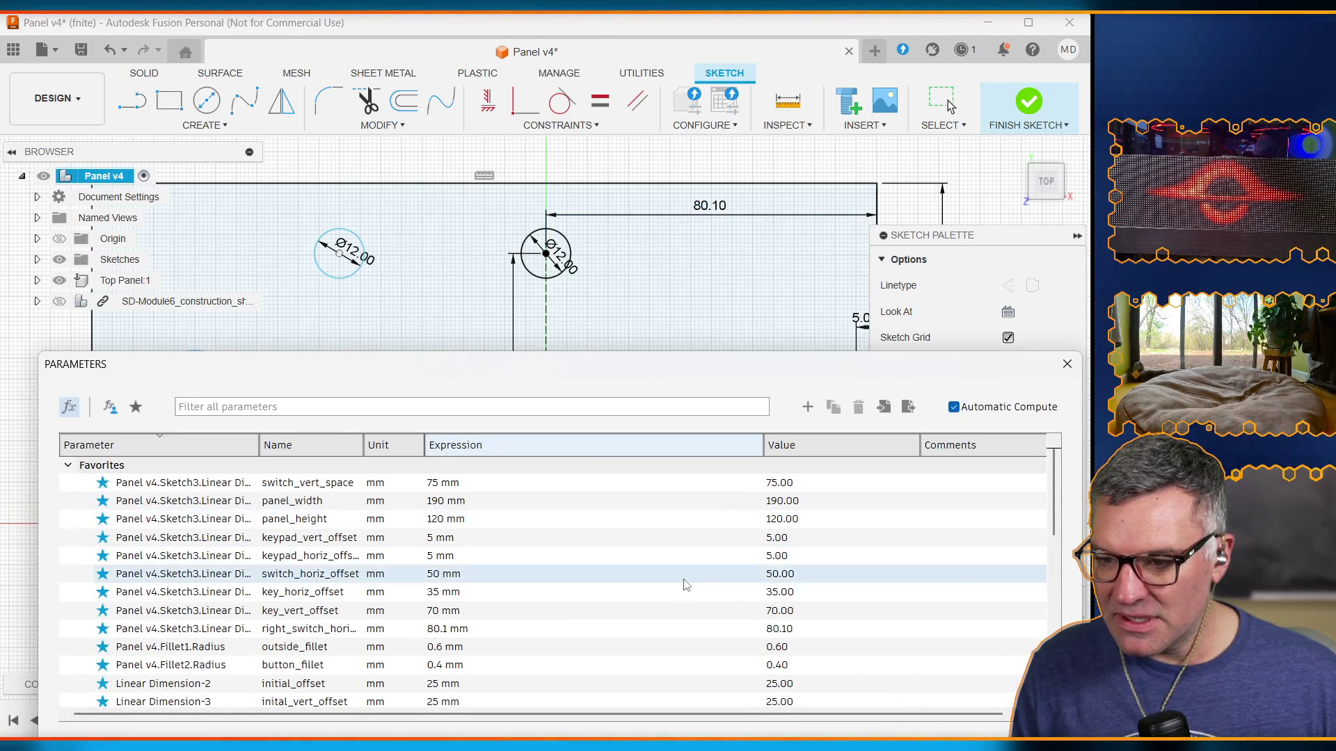
scroll(661, 571, "down", 4)
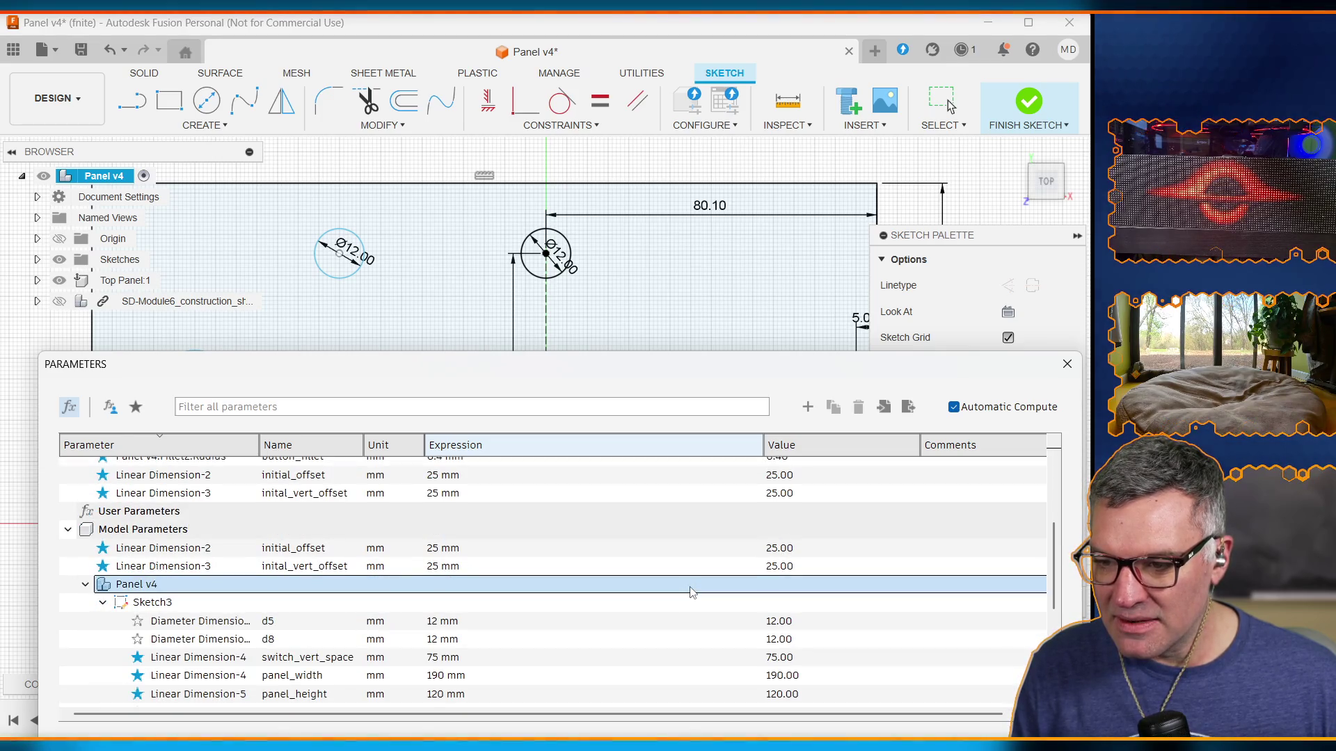
scroll(693, 592, "down", 2)
scroll(692, 592, "up", 5)
scroll(692, 592, "down", 5)
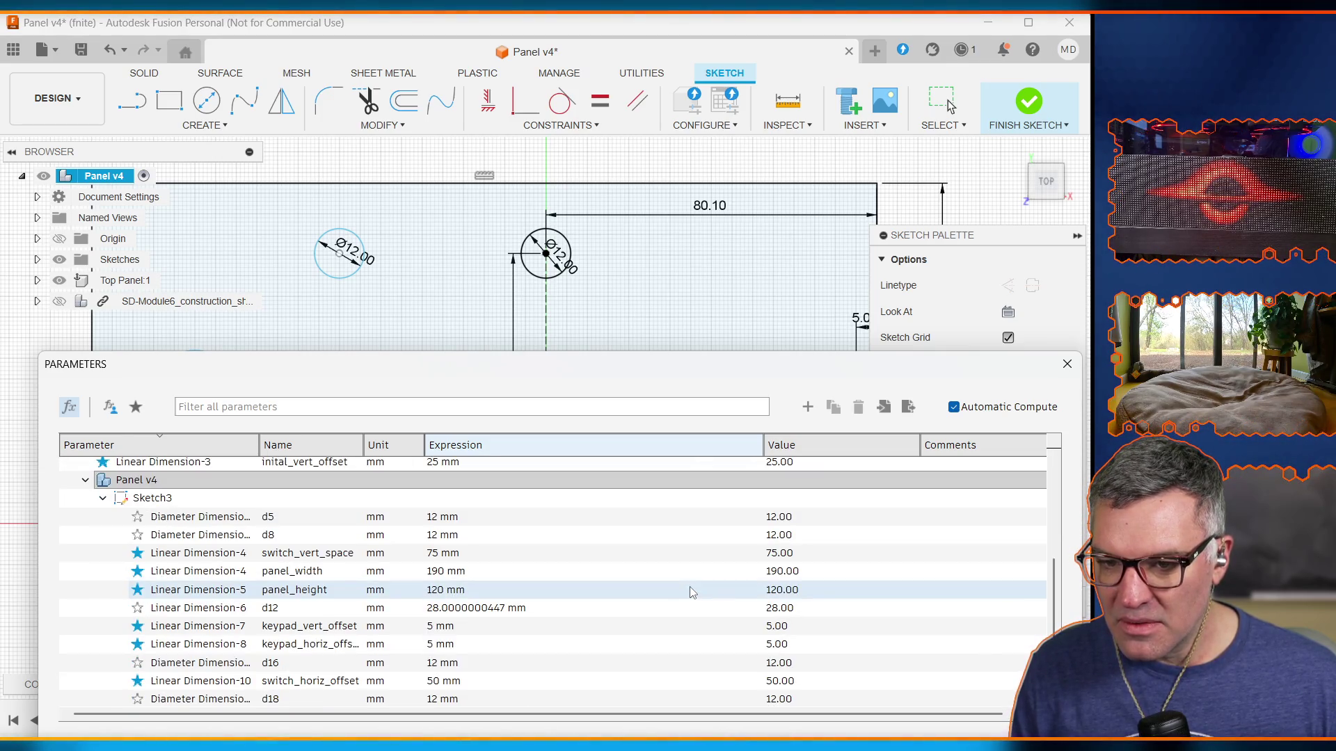
scroll(686, 587, "up", 2)
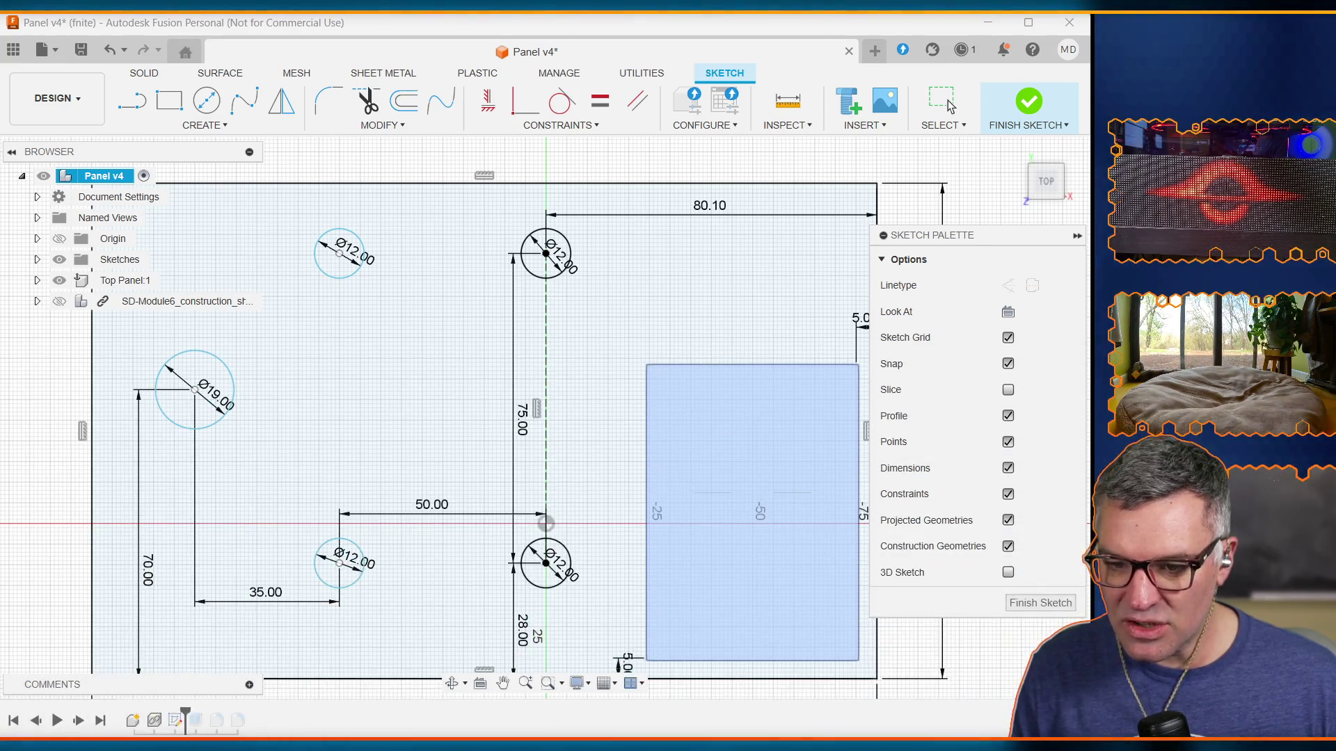
Step: Expand Top Panel:1 and its Sketches folder in the browser, then re-dock the parameters table
left_click(38, 280)
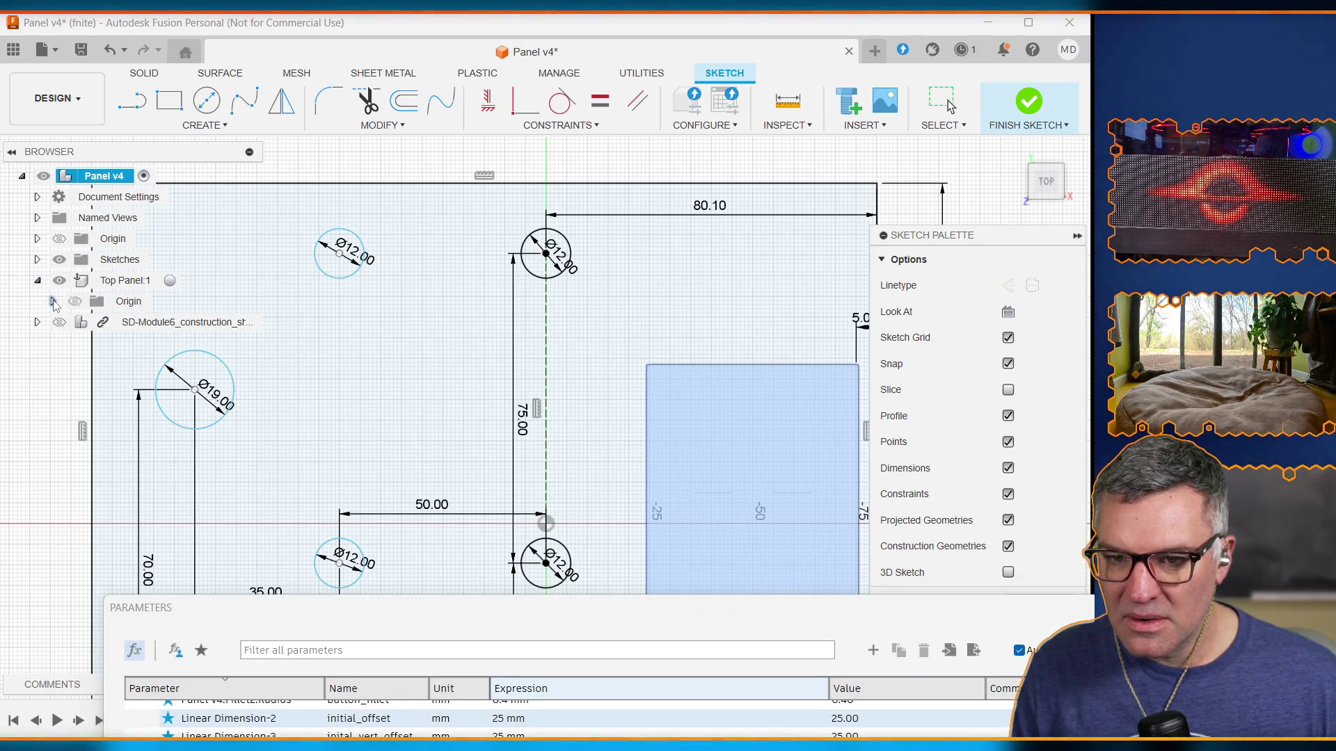
left_click(37, 259)
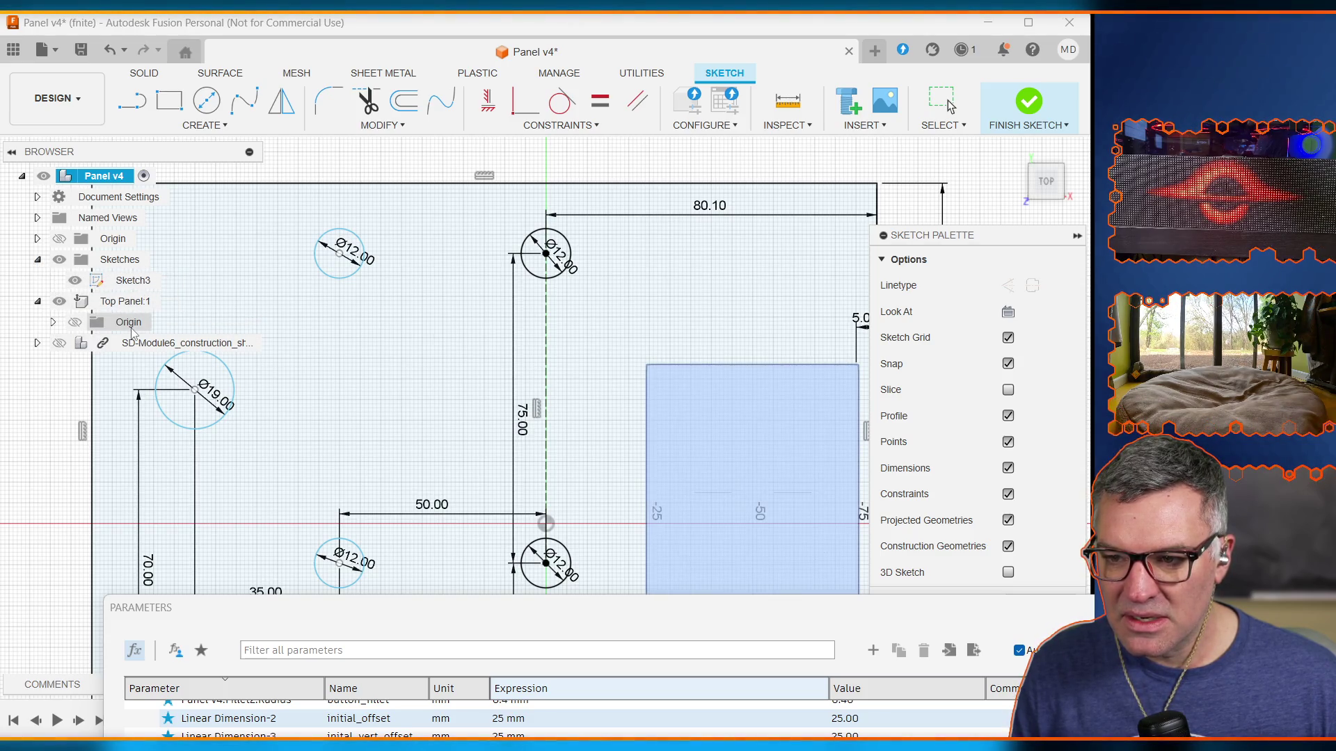
mouse_move(607, 612)
left_mouse_down()
mouse_move(507, 39)
mouse_move(543, 179)
left_mouse_up()
scroll(362, 425, "down", 1)
scroll(362, 425, "down", 3)
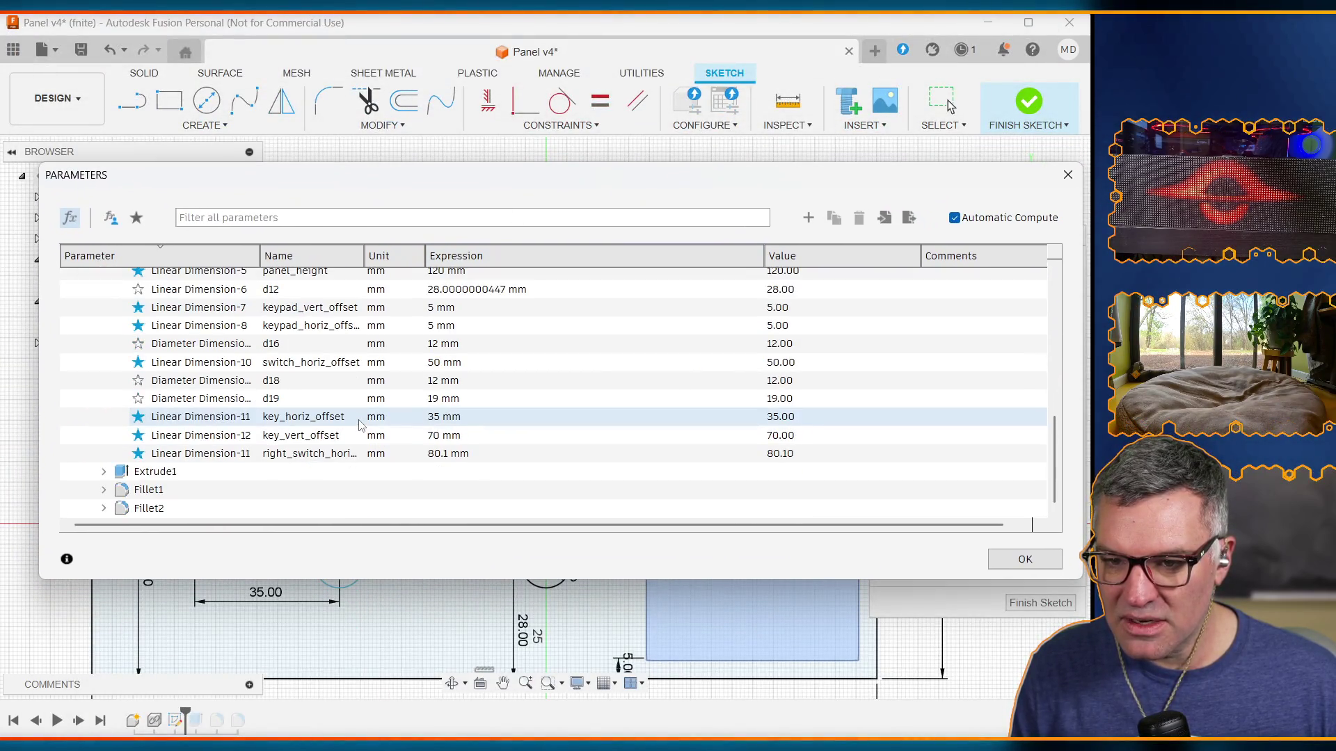
scroll(361, 425, "up", 1)
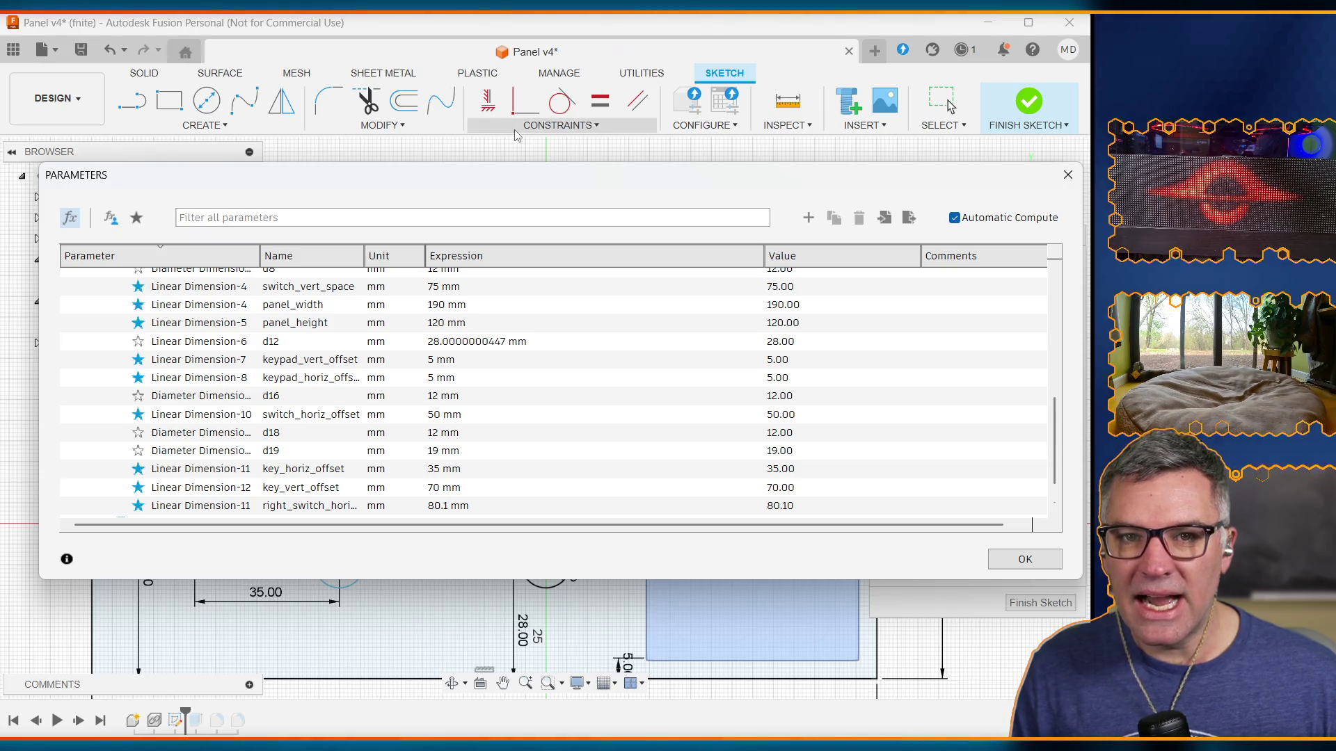
mouse_move(563, 181)
left_mouse_down()
mouse_move(555, 608)
mouse_move(537, 716)
left_mouse_up()
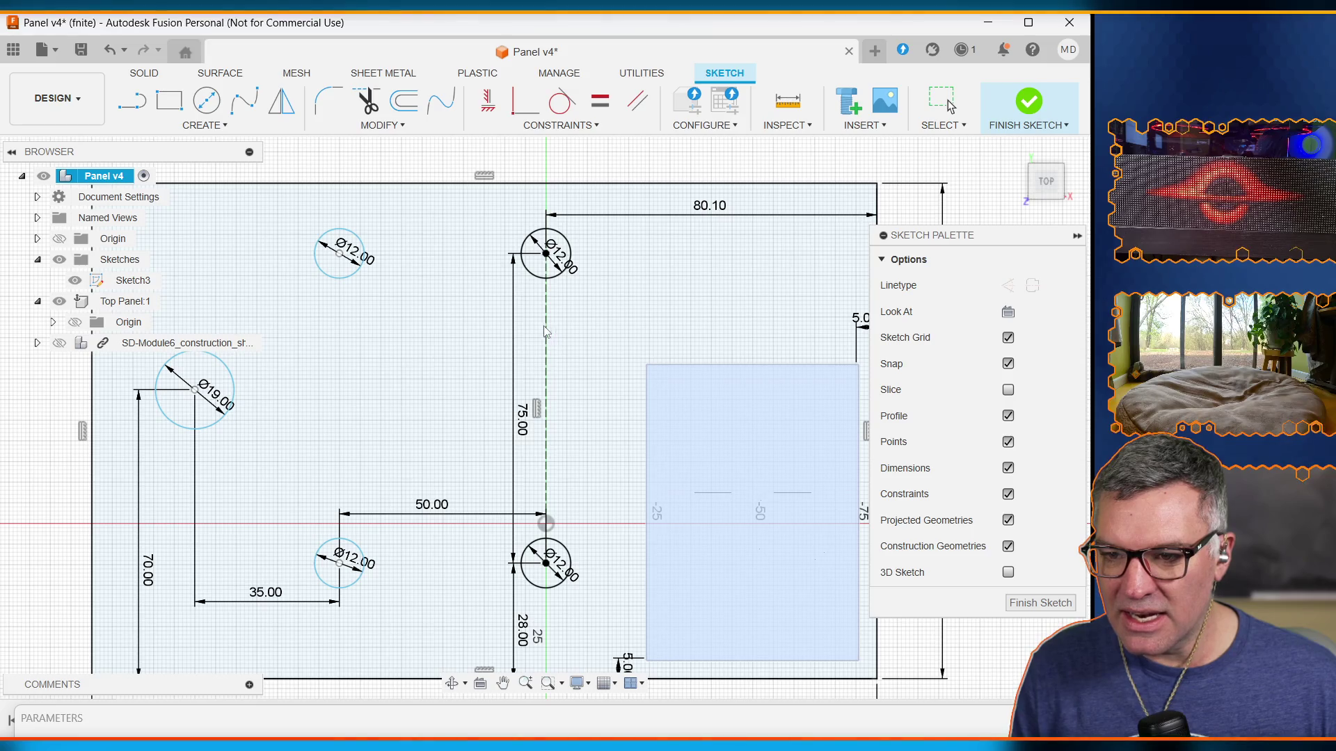
key("x")
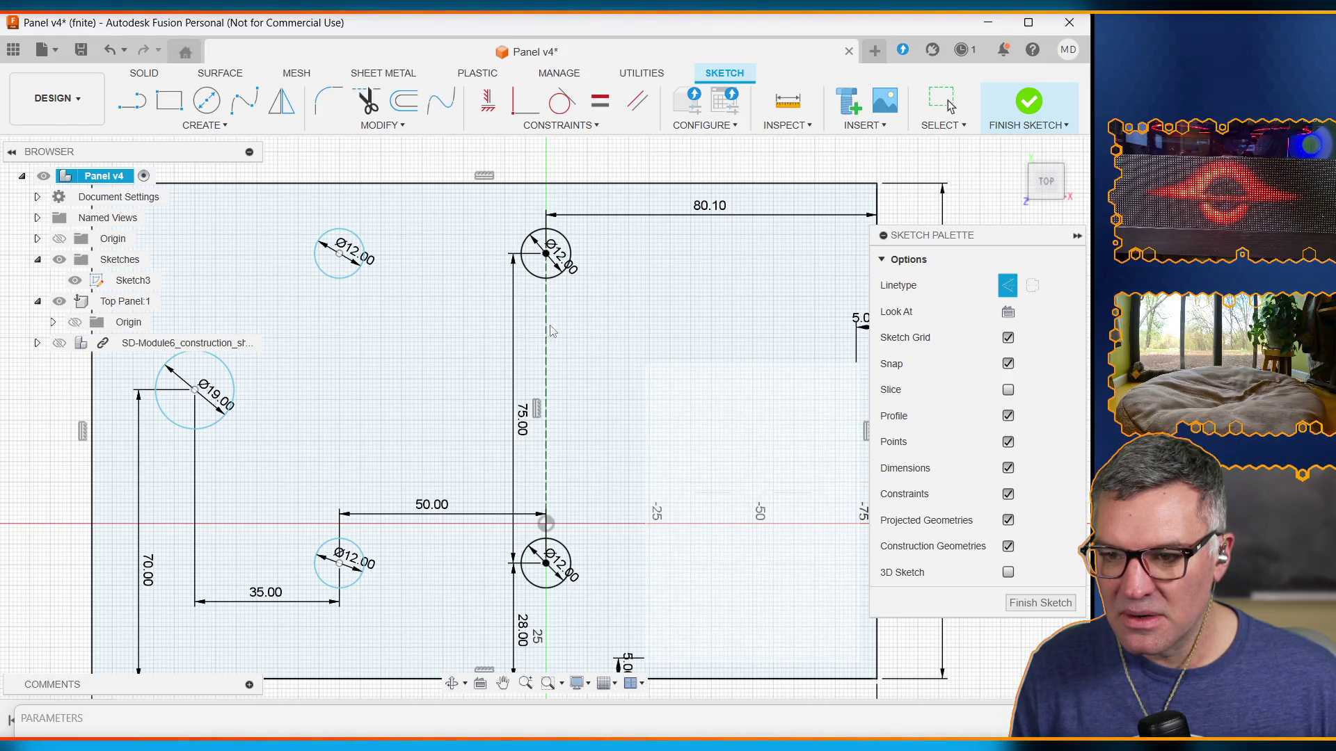
key("ctrl+z")
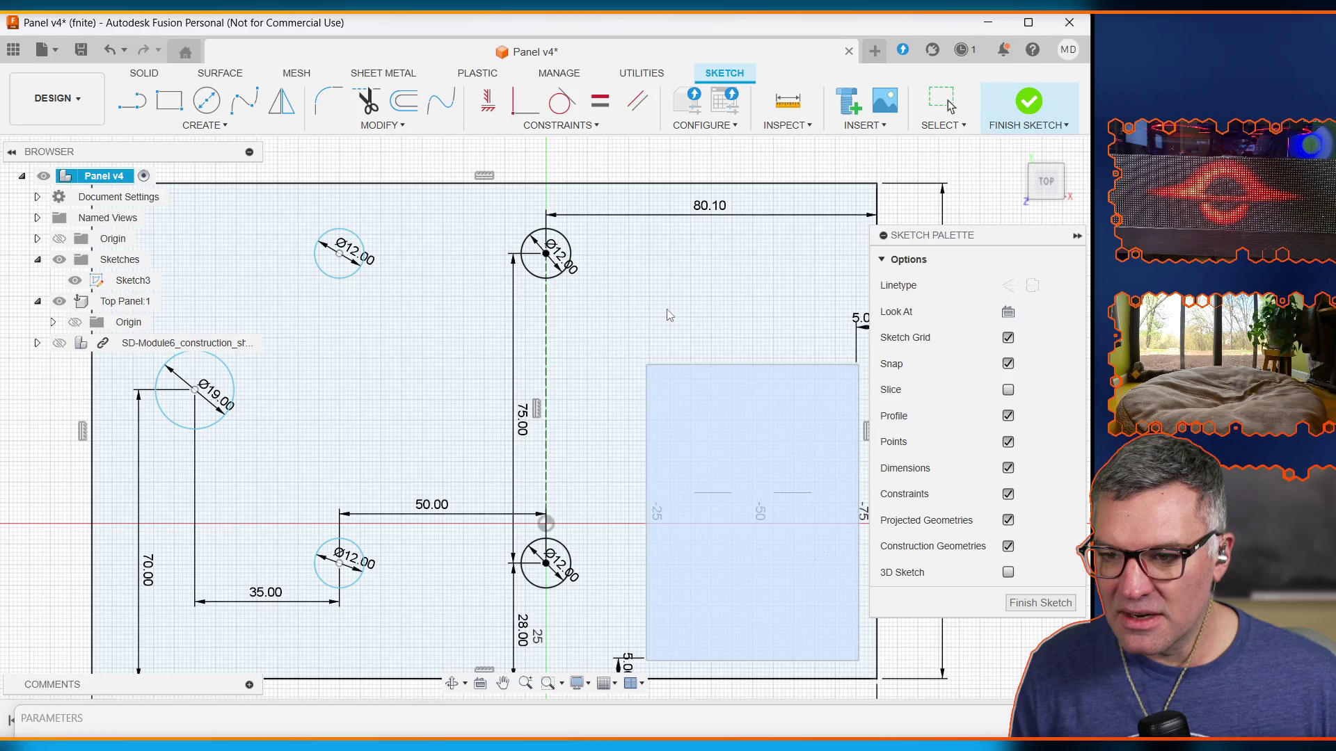
key("x")
key("ctrl+z")
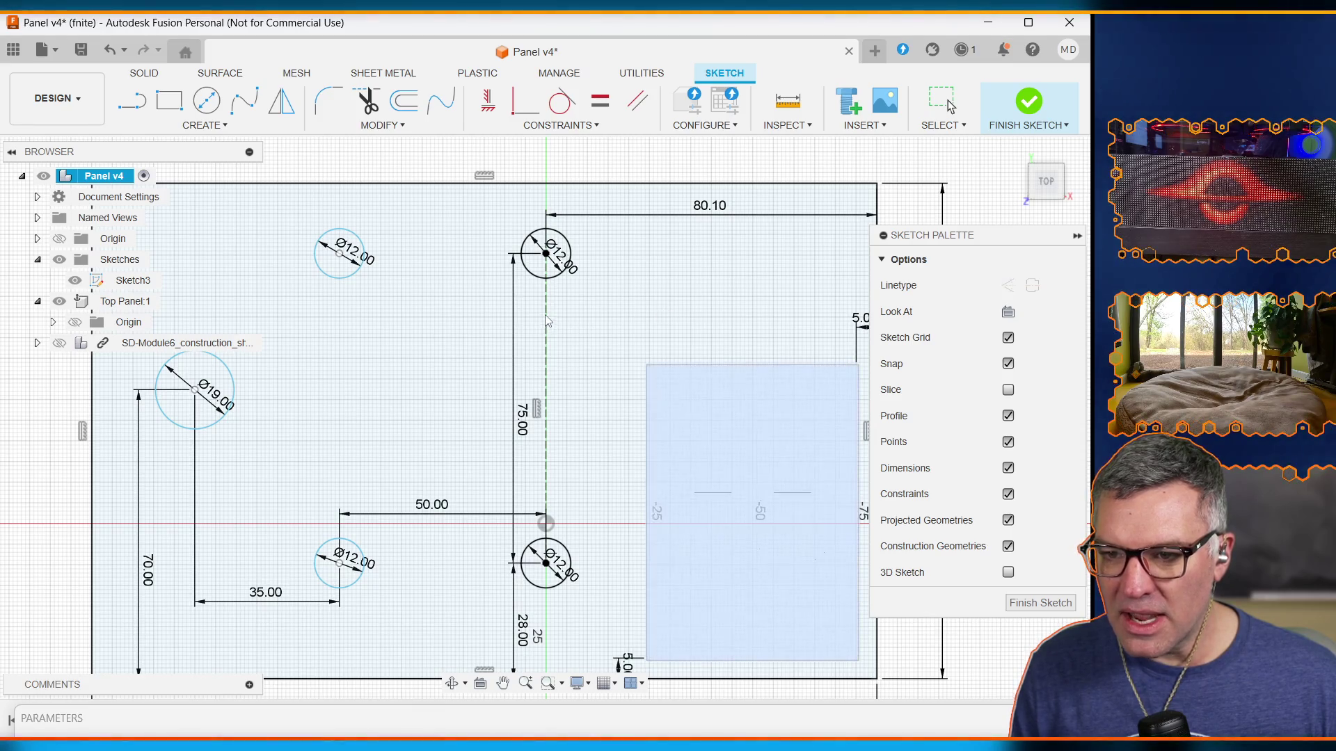
key("x")
key("ctrl+z")
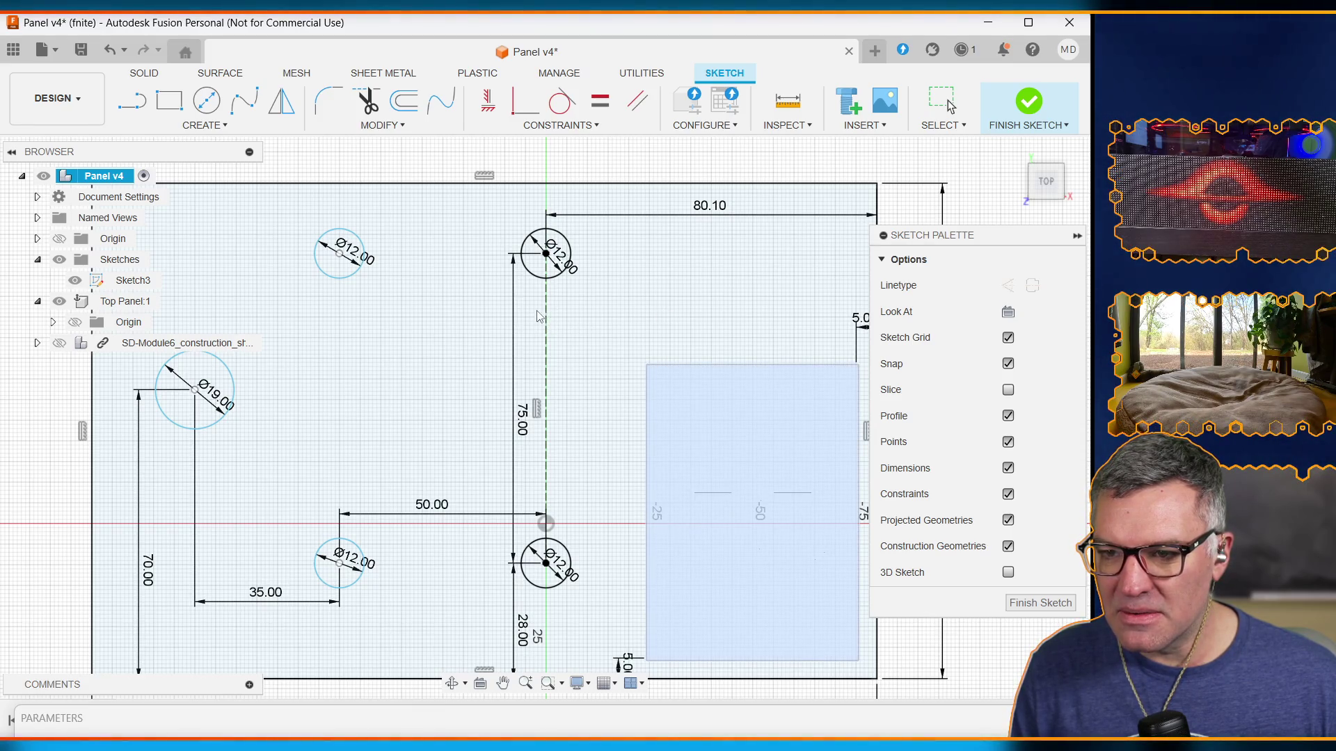
key("x")
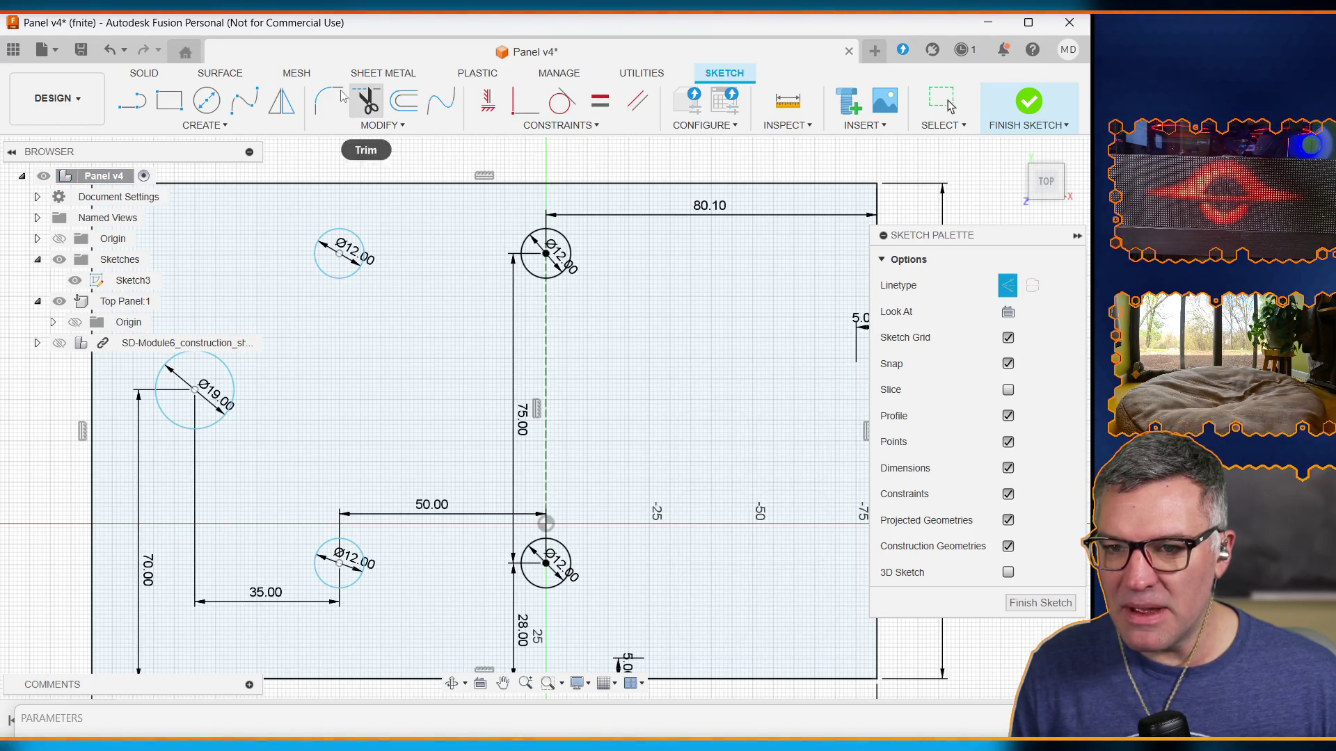
left_click(153, 97)
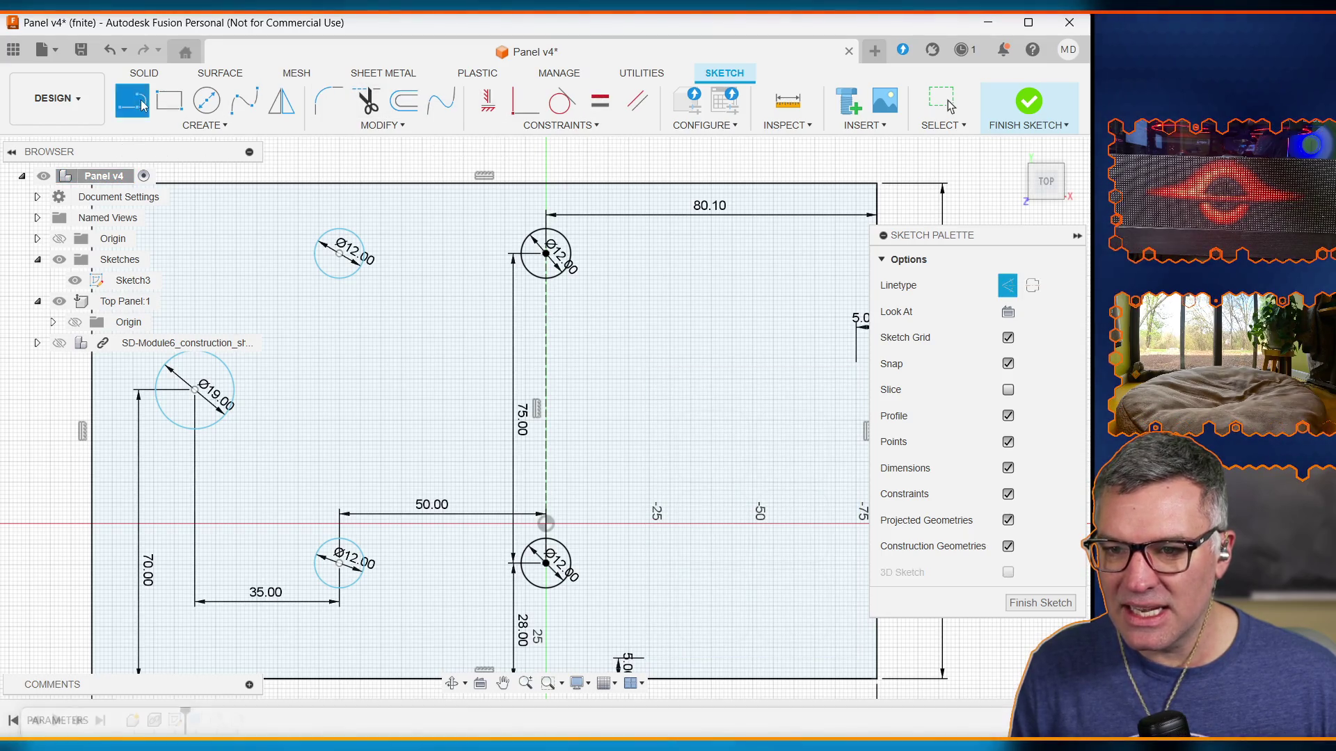
key("Escape")
left_click(547, 317)
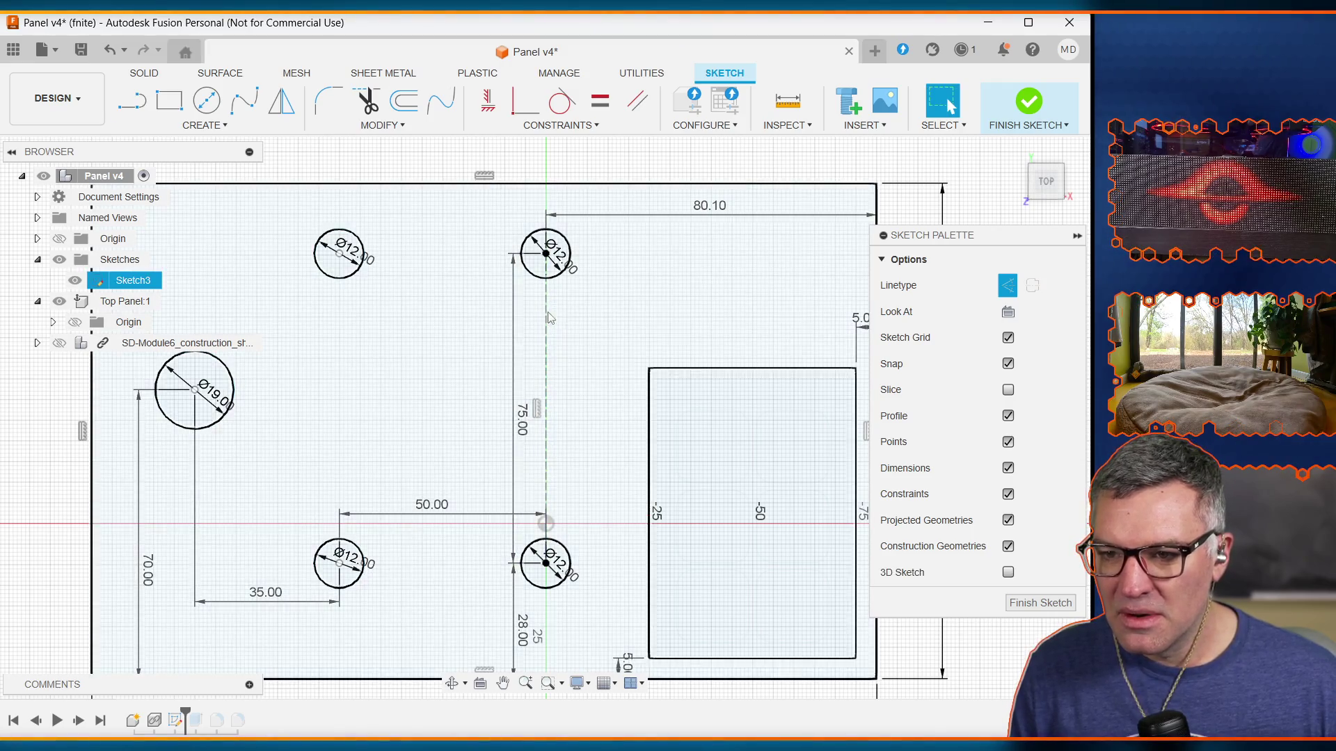
left_click(547, 318)
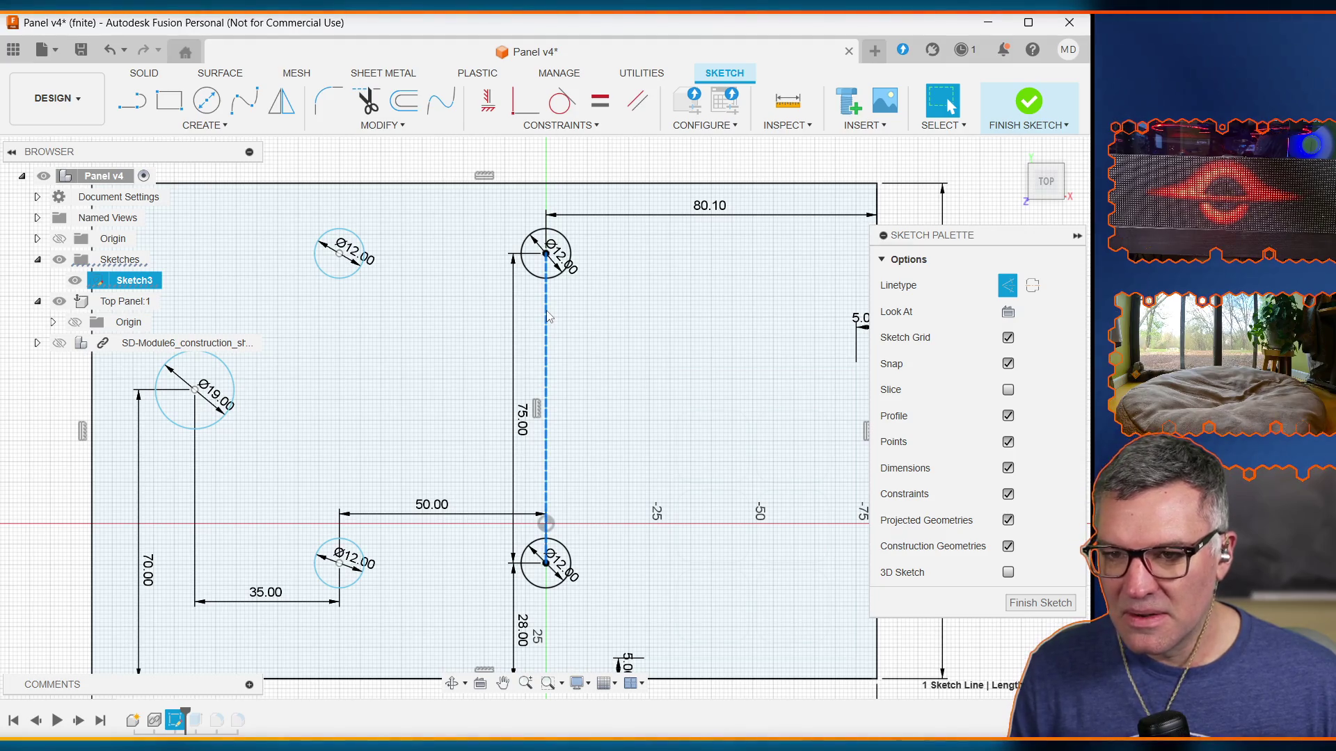
Step: Apply a Vertical constraint to the construction line and collapse the Sketch Palette
left_click(556, 126)
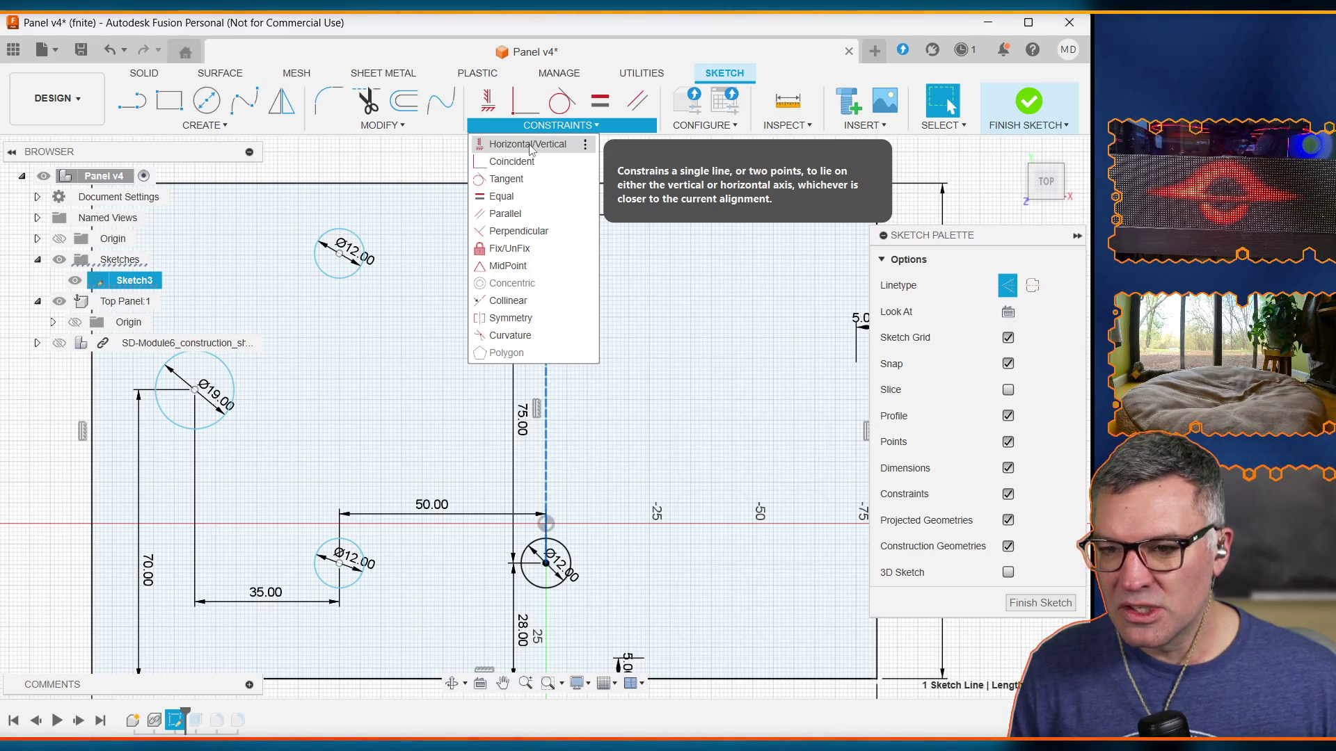
left_click(529, 147)
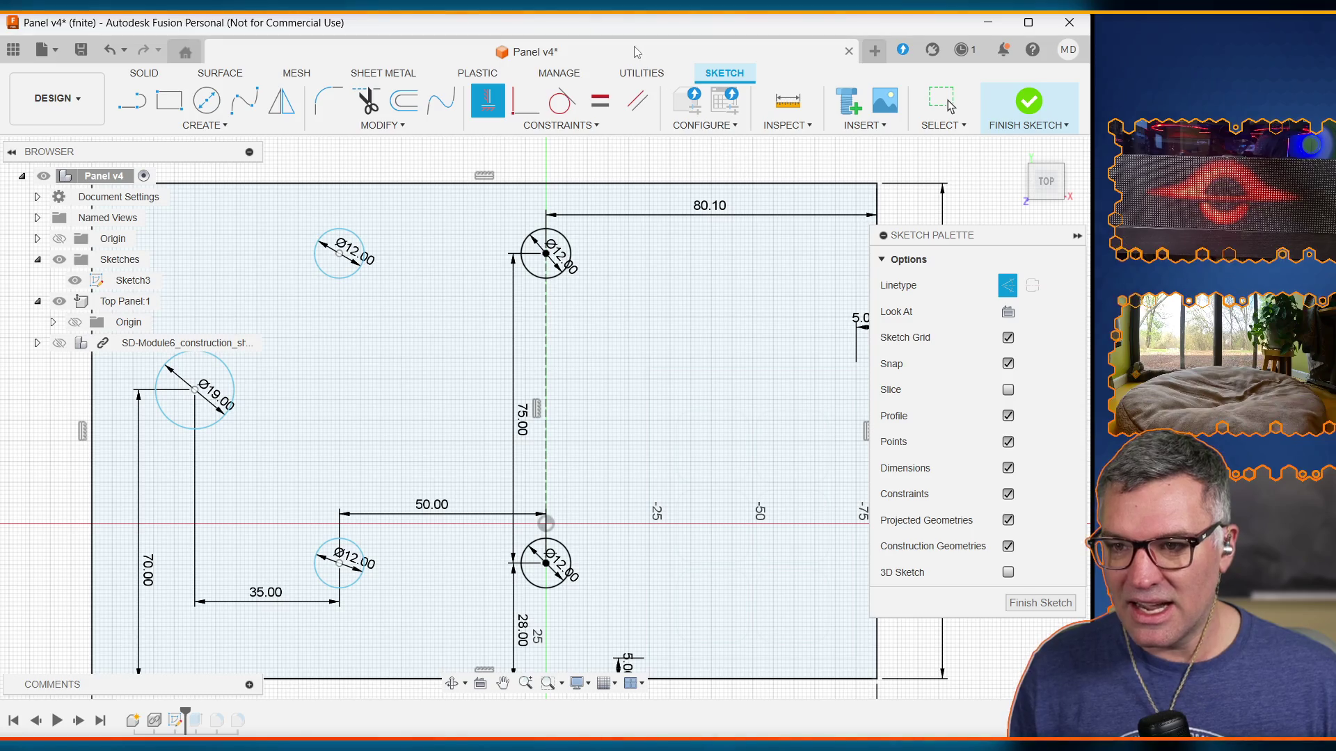
key("alt+Tab")
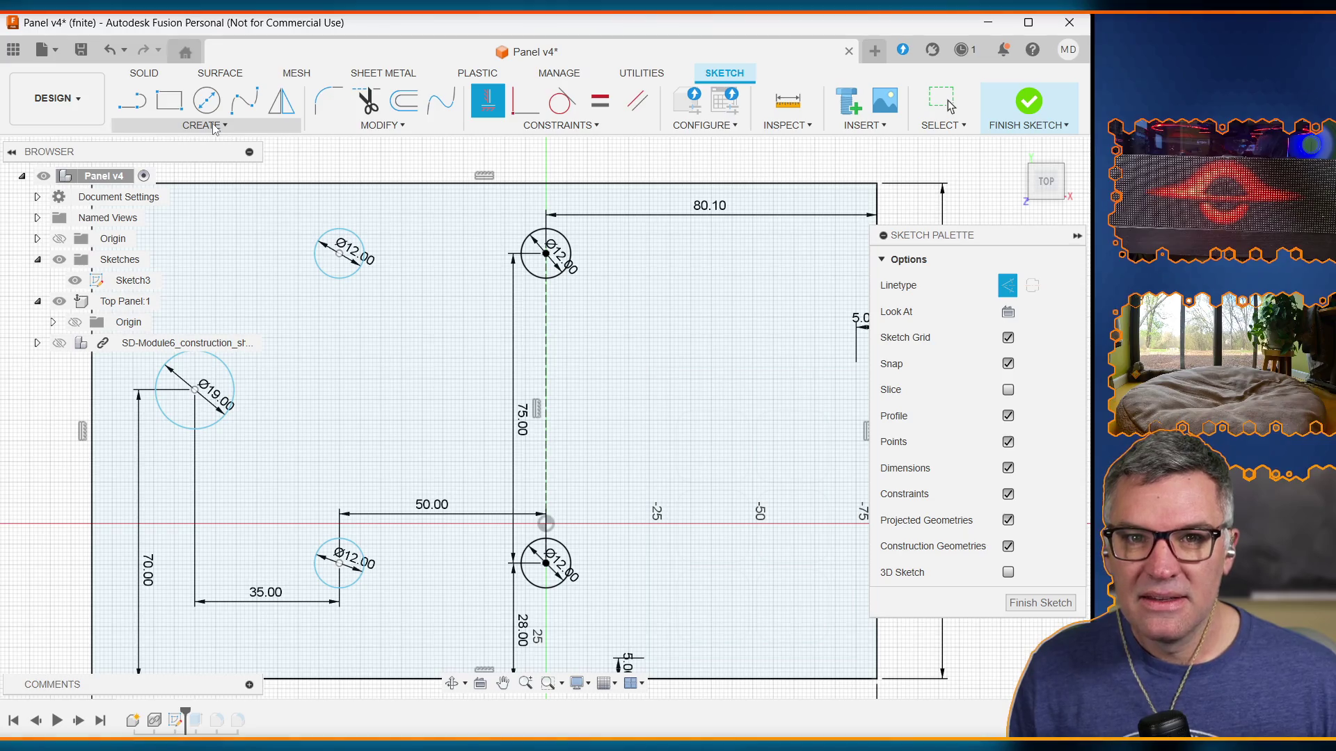
left_click(1078, 236)
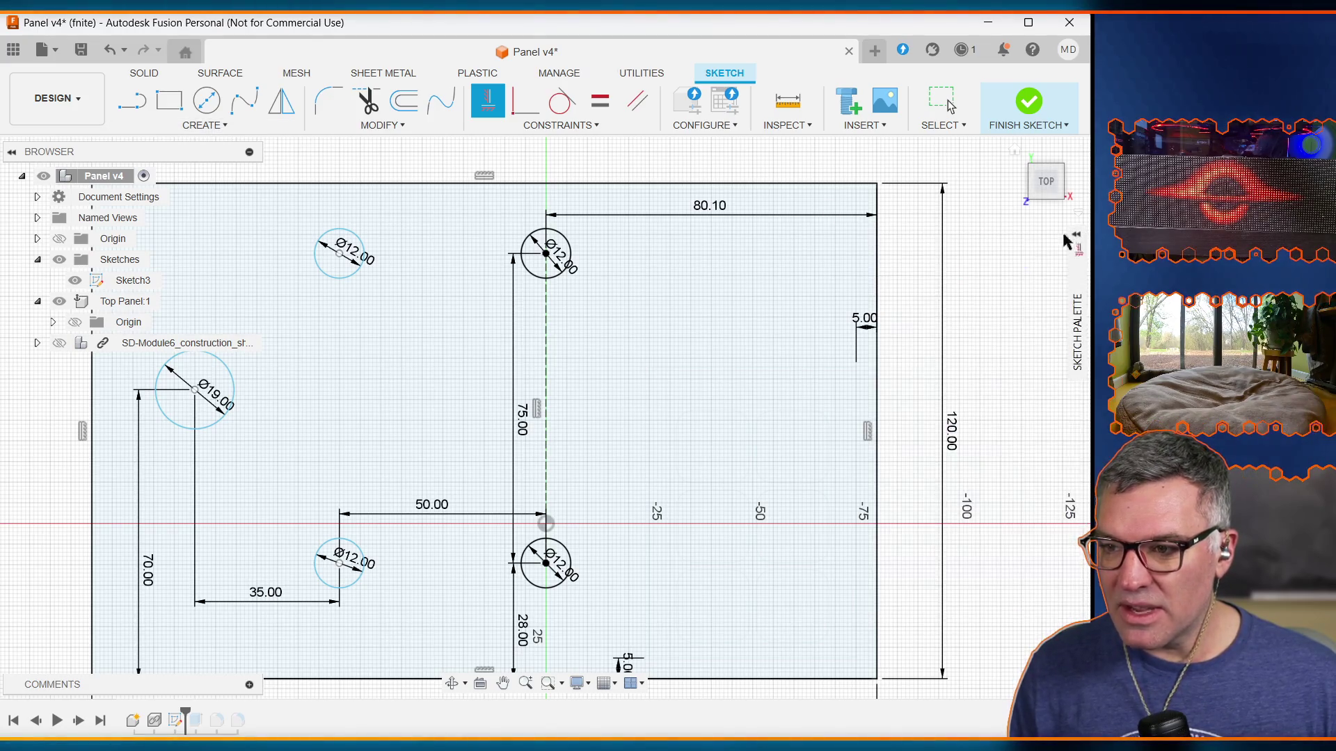
Step: Change right_switch_horiz_offset from 80.1 to 10 mm in Change Parameters, then close it
left_click(204, 127)
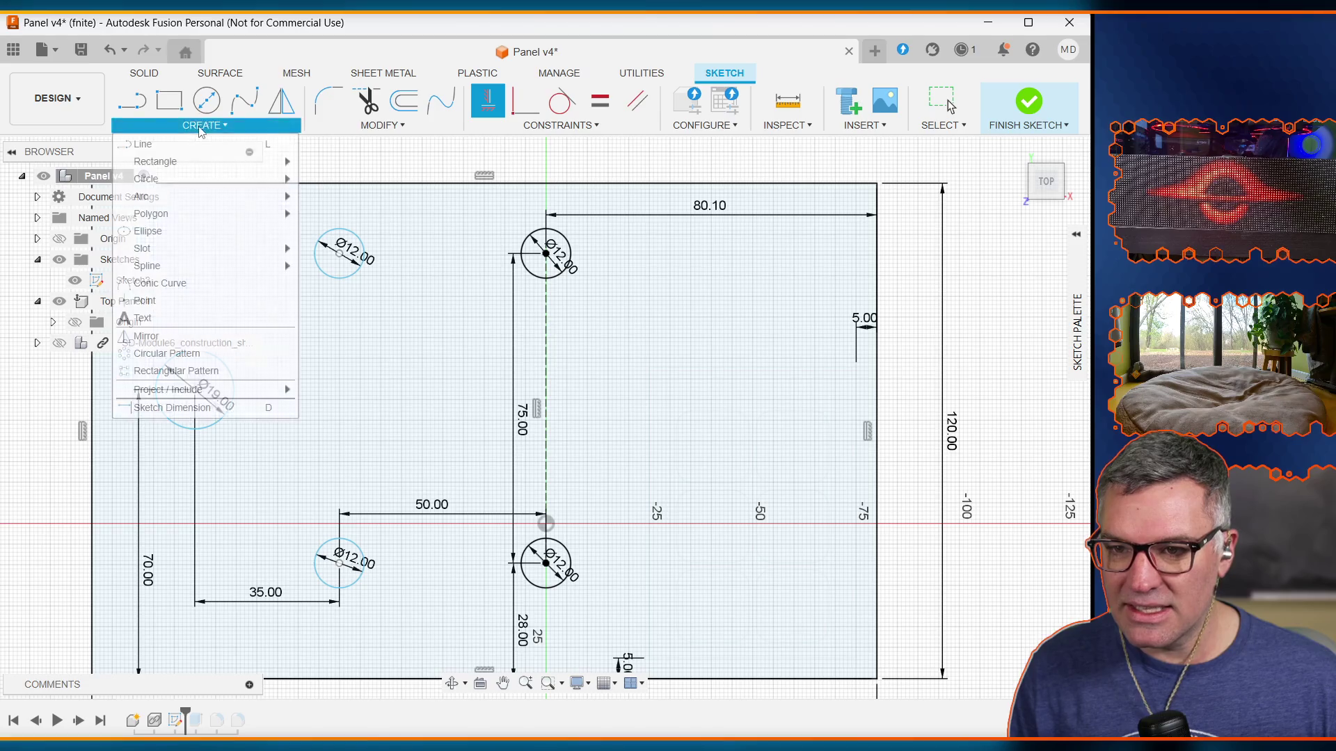
left_click(375, 125)
left_click(372, 303)
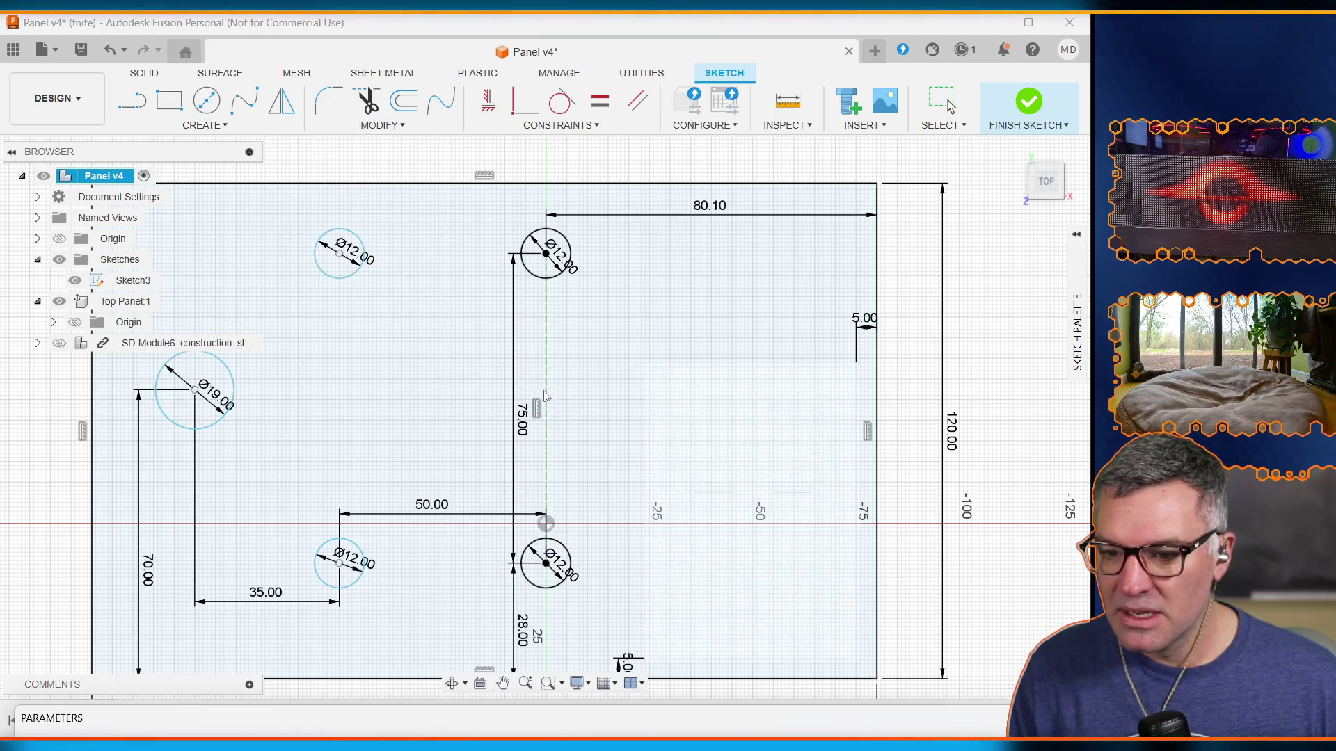
scroll(512, 480, "down", 8)
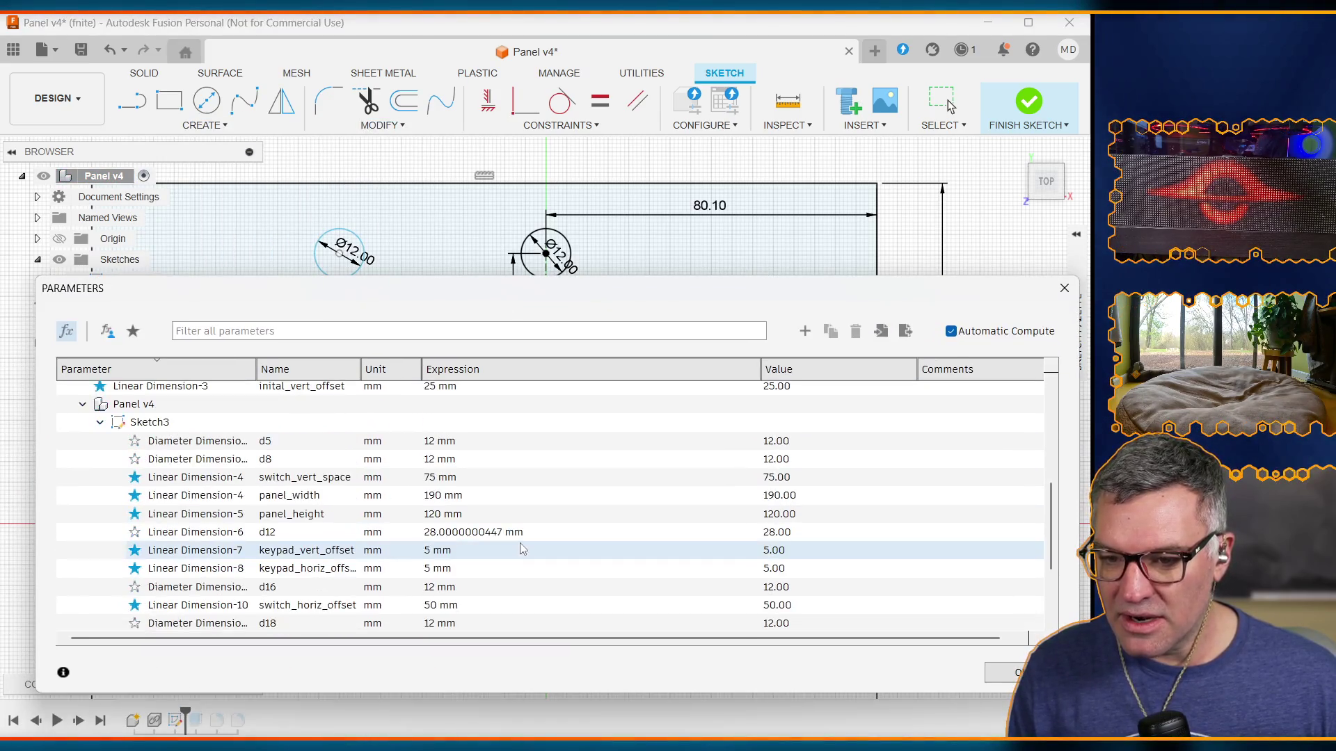
left_click(440, 574)
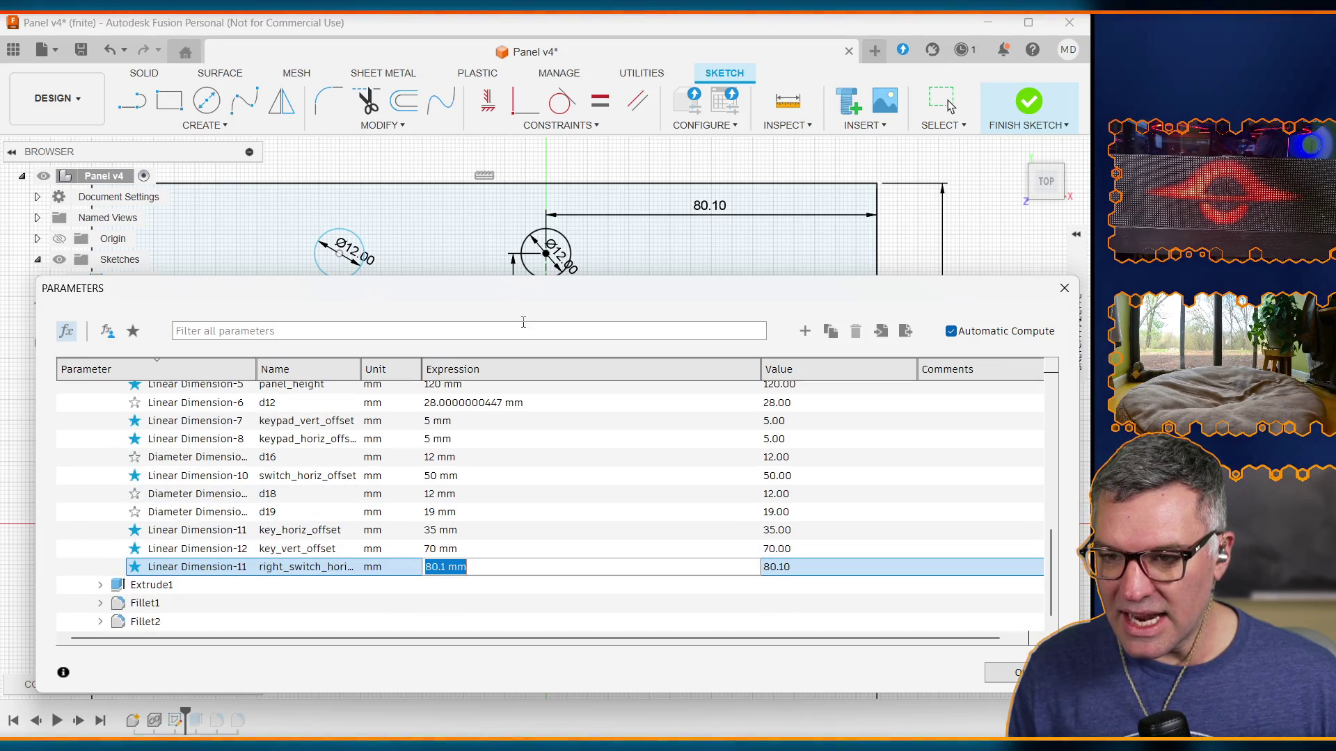
mouse_move(530, 299)
left_mouse_down()
mouse_move(499, 415)
mouse_move(520, 330)
left_mouse_up()
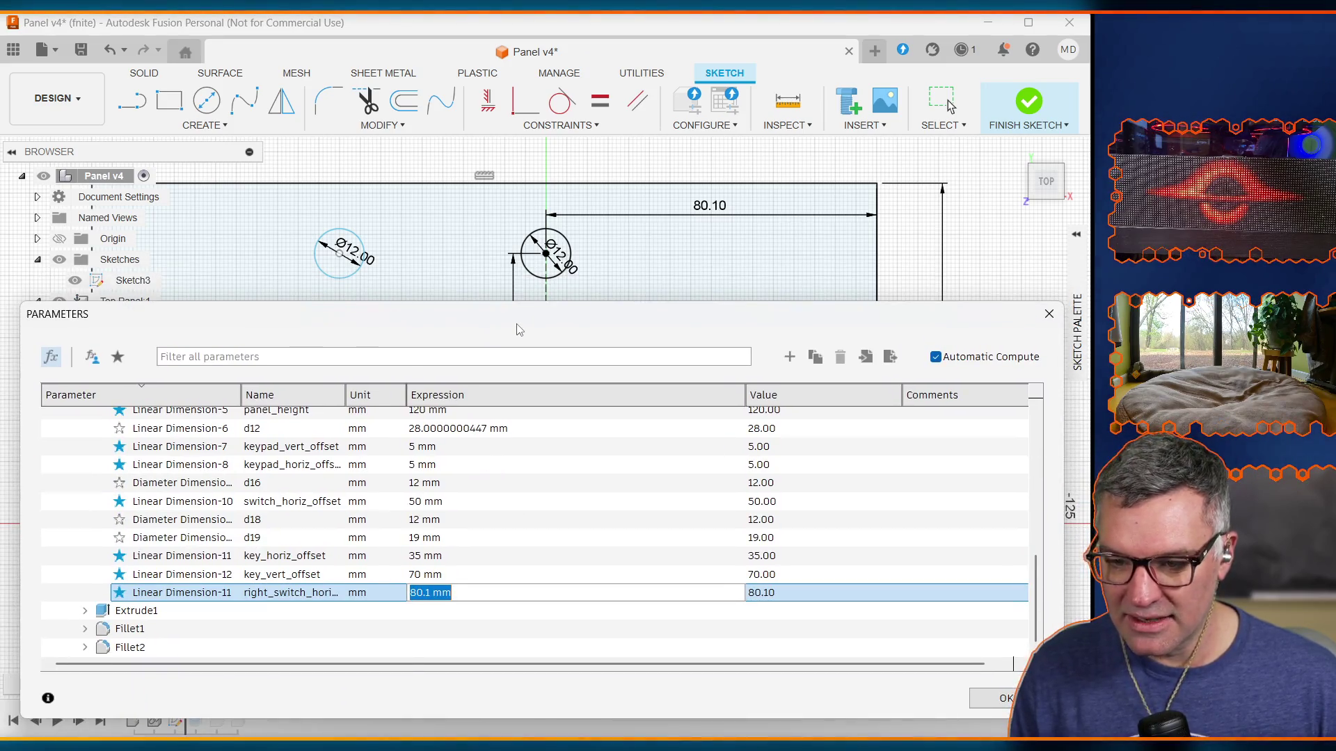
type("10 mm")
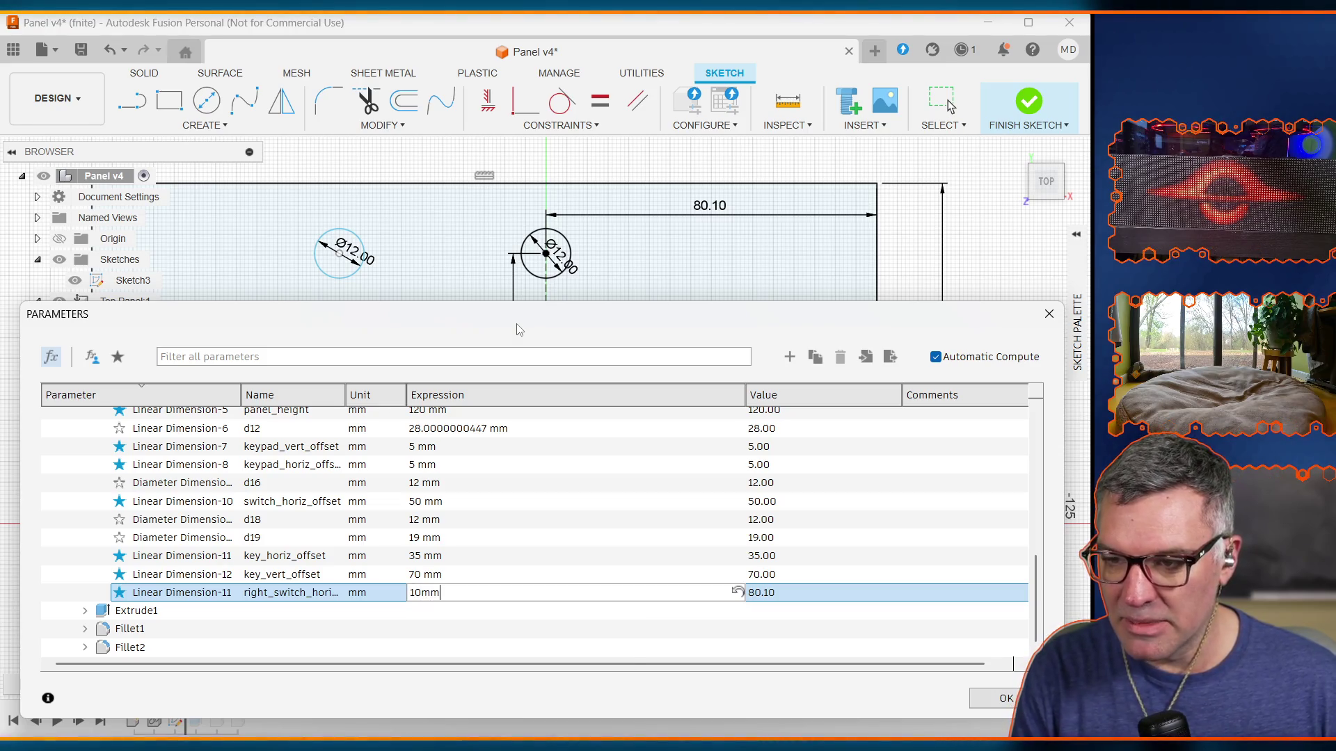
key("Return")
left_click(1049, 314)
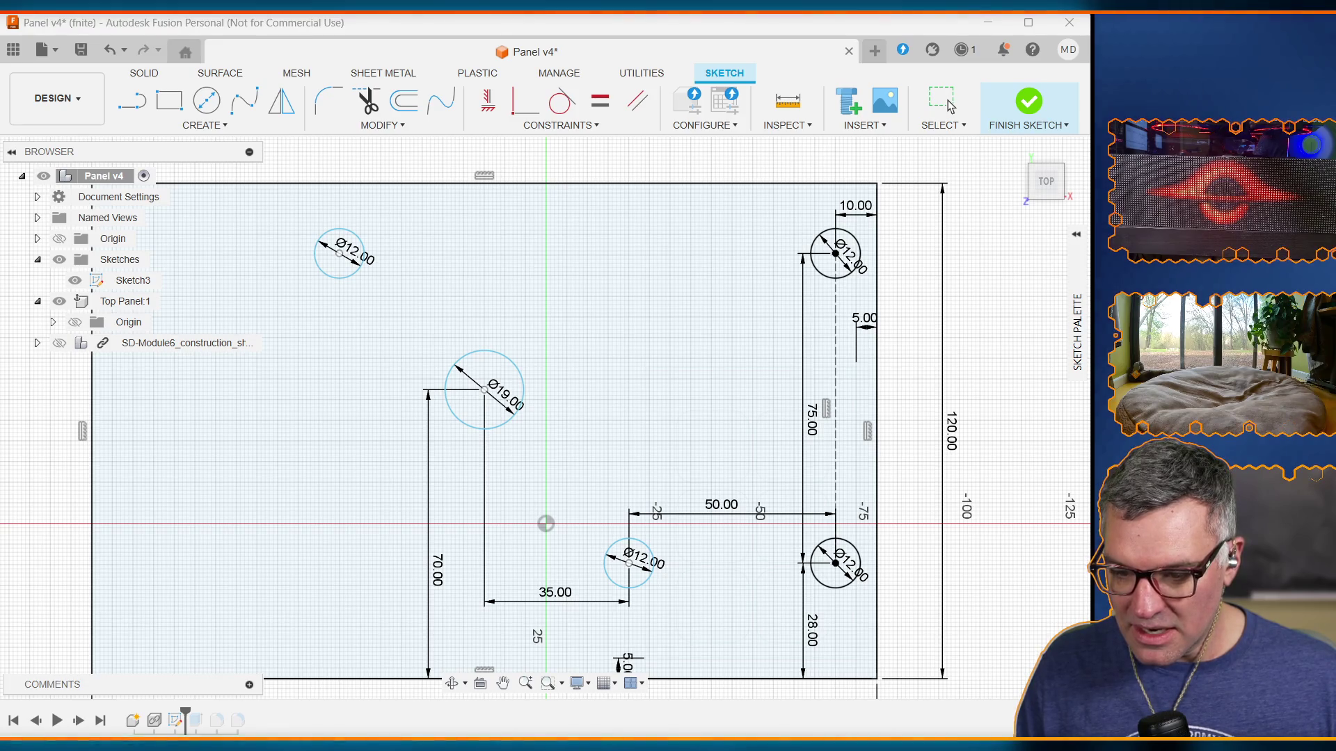
left_click(663, 27)
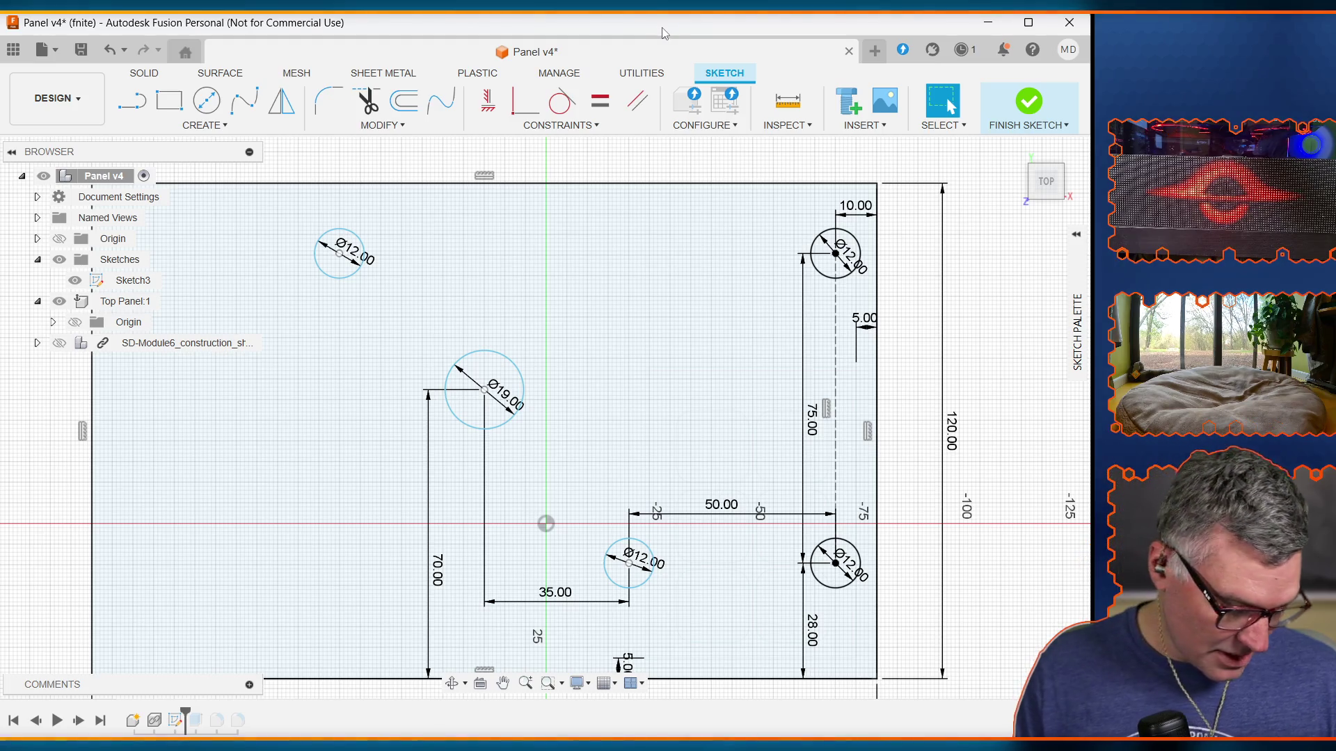
Step: Undo the right-hole offset change so the right switches return to 80.10
key("ctrl+z")
key("ctrl+z")
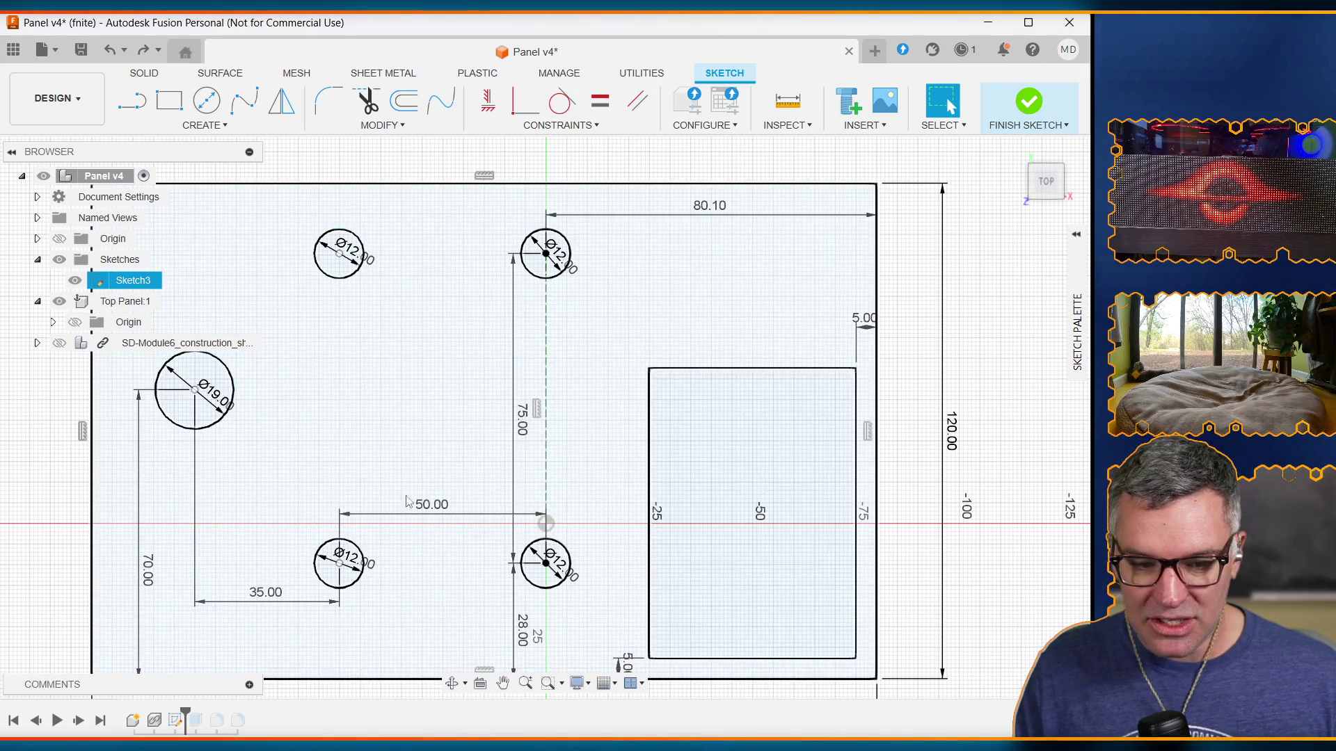
key("ctrl+z")
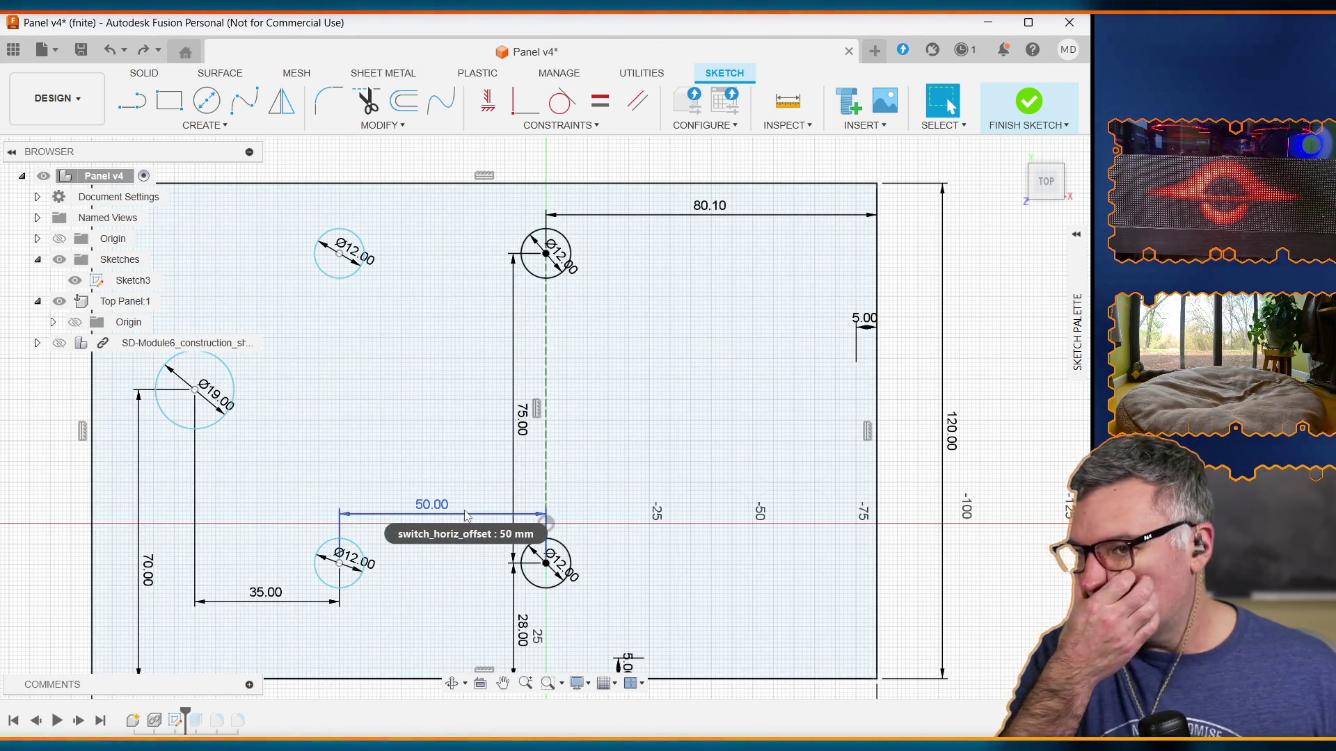
key("ctrl+y")
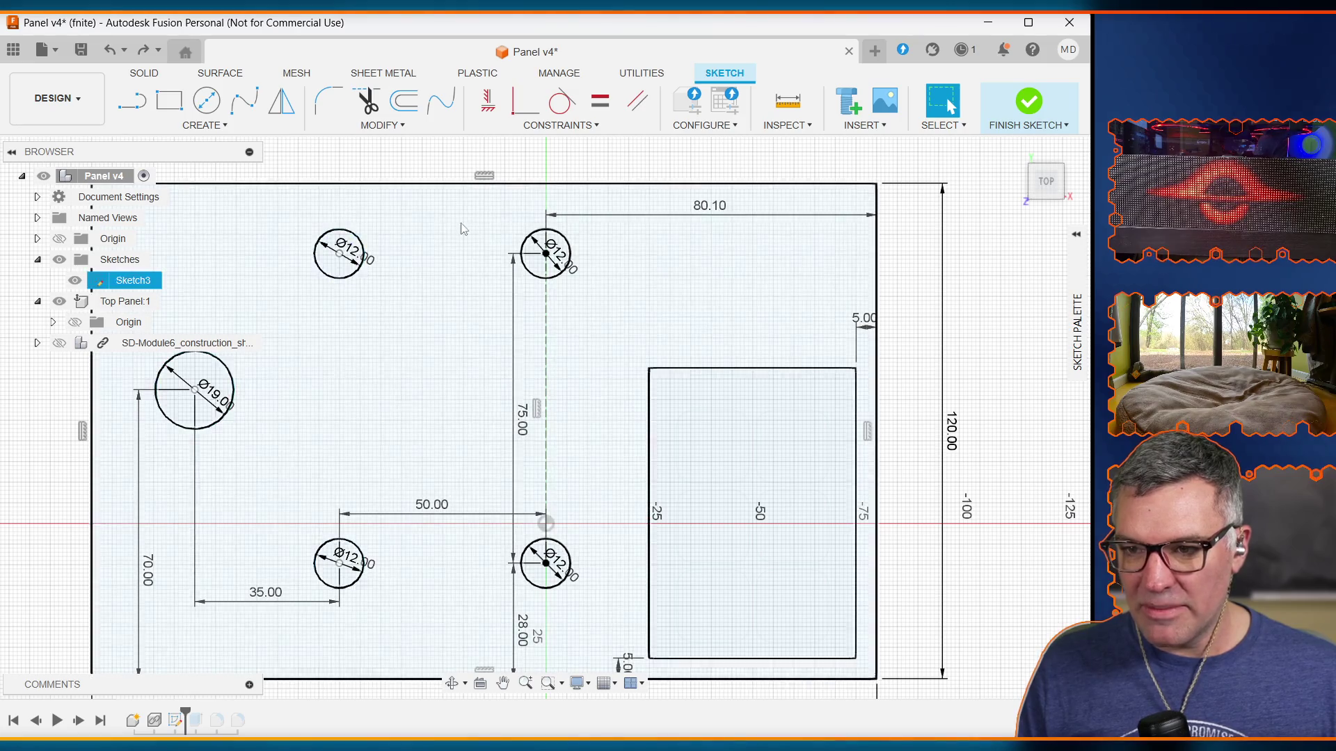
key("ctrl+z")
key("ctrl+y")
key("ctrl+z")
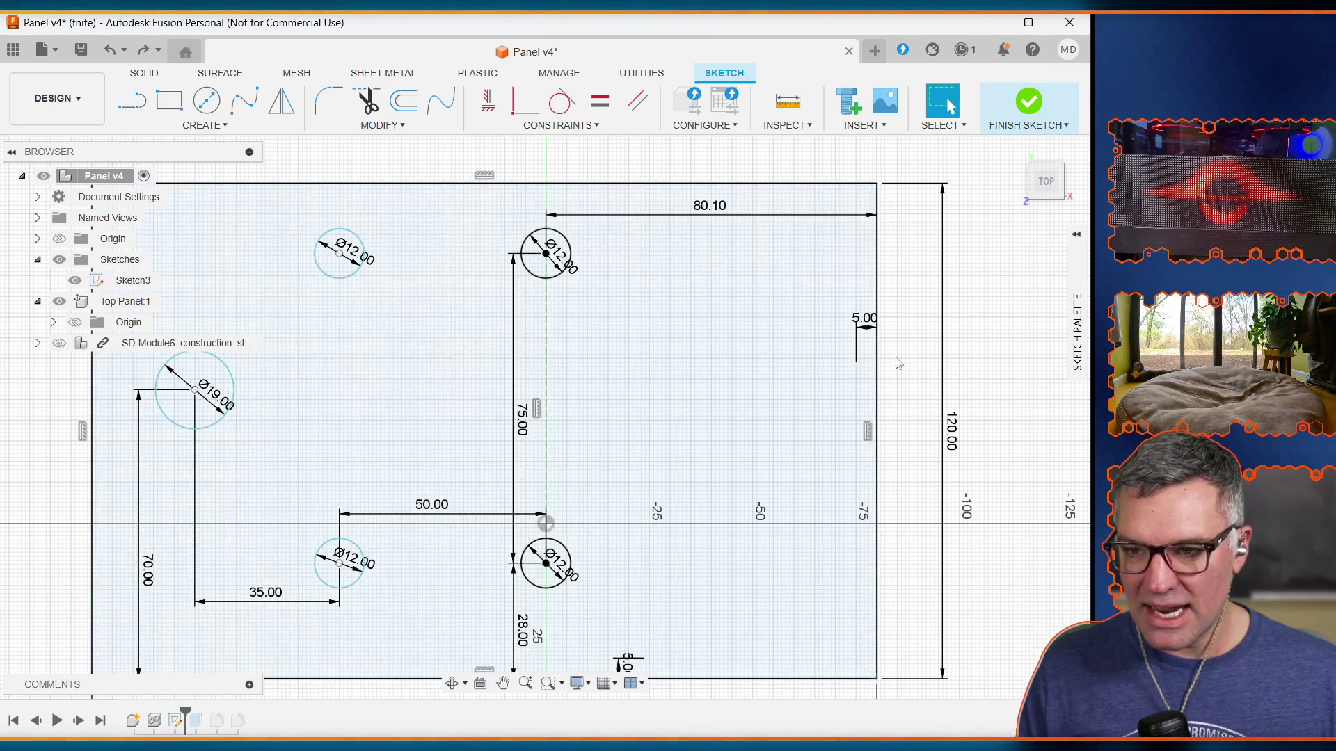
key("ctrl+y")
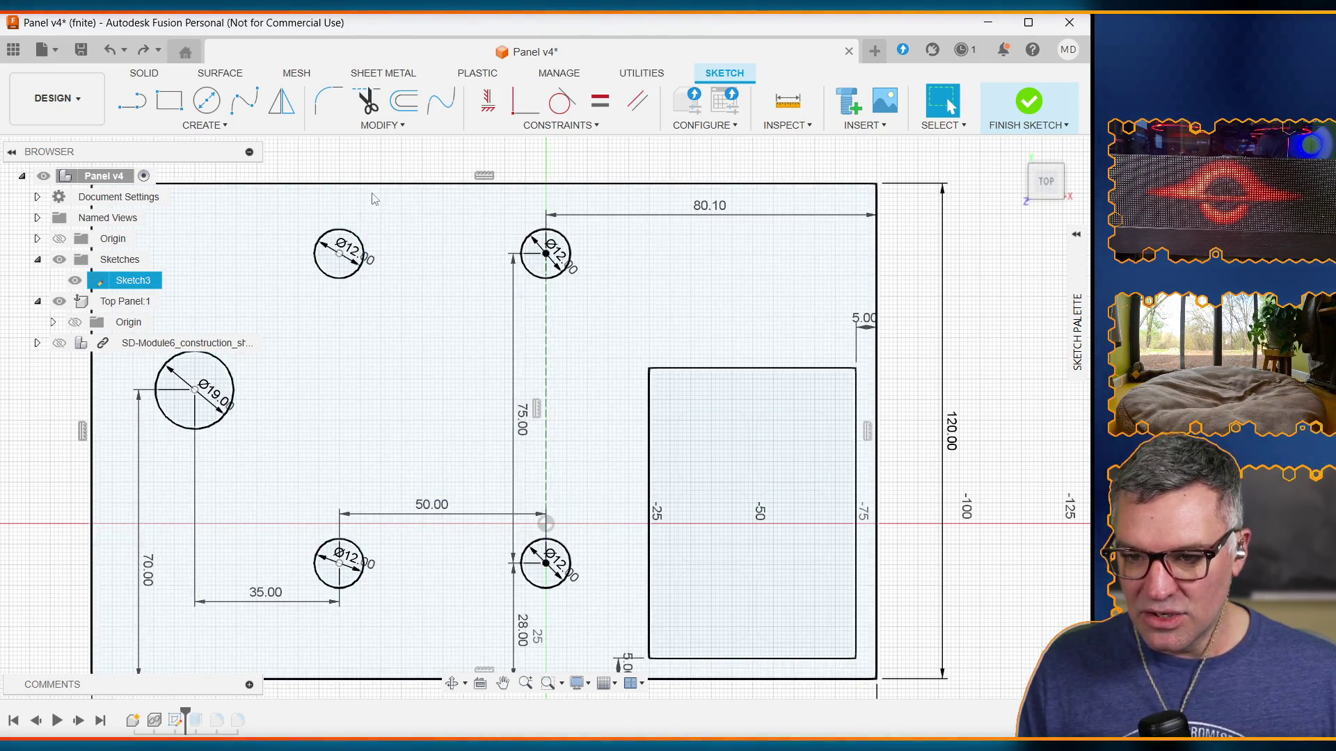
key("ctrl+z")
key("ctrl+y")
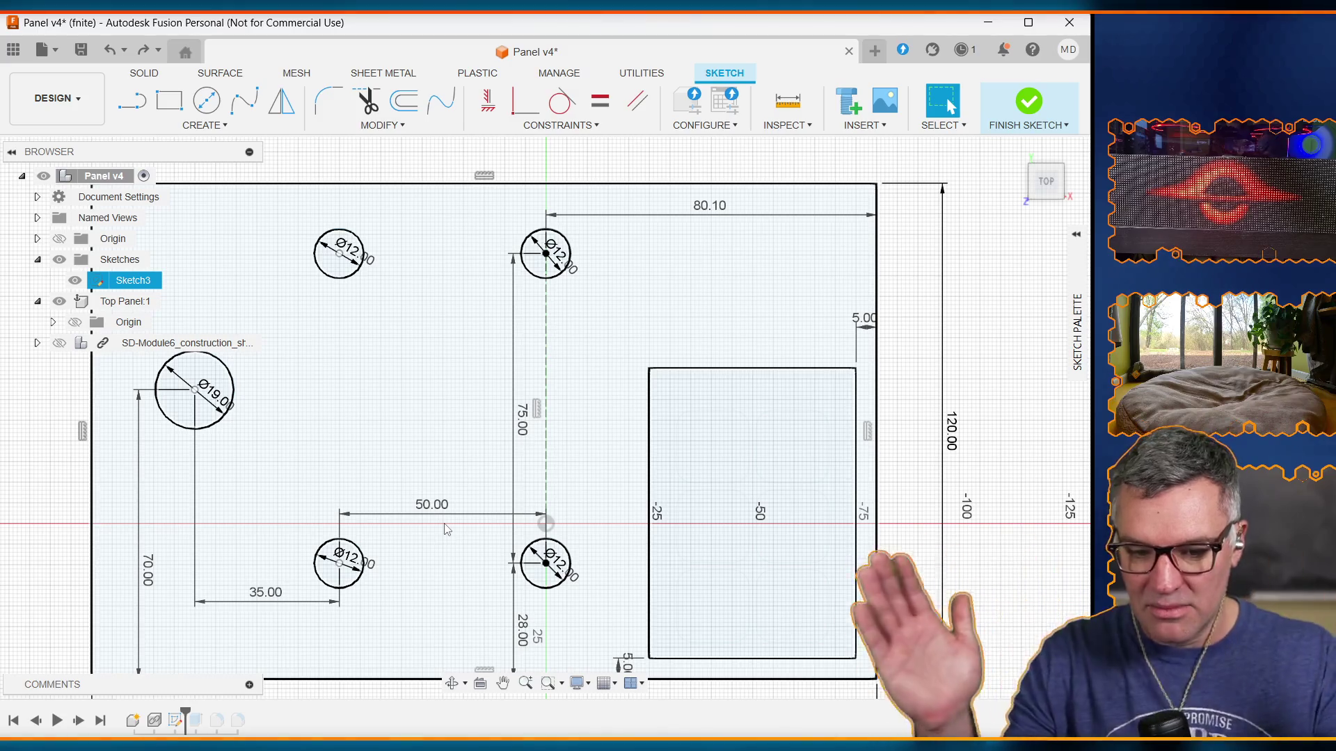
key("ctrl+z")
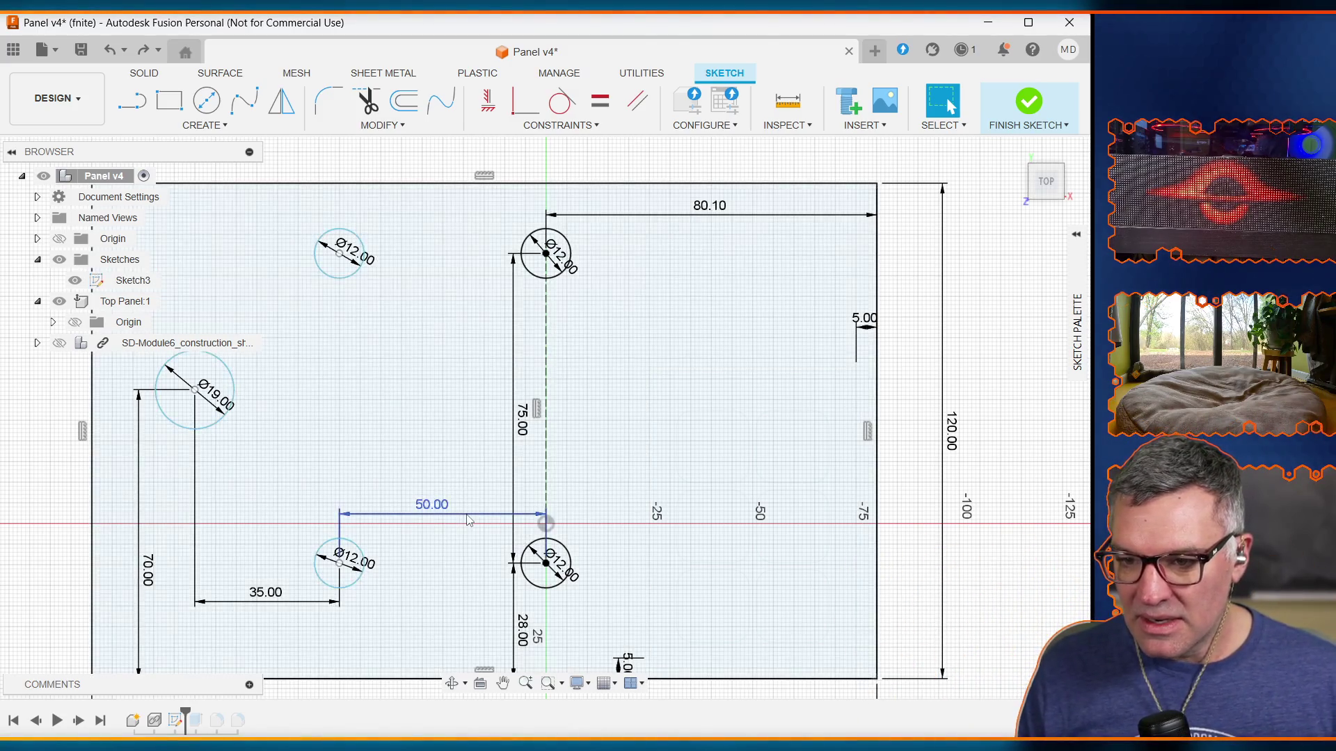
key("ctrl+y")
key("ctrl+z")
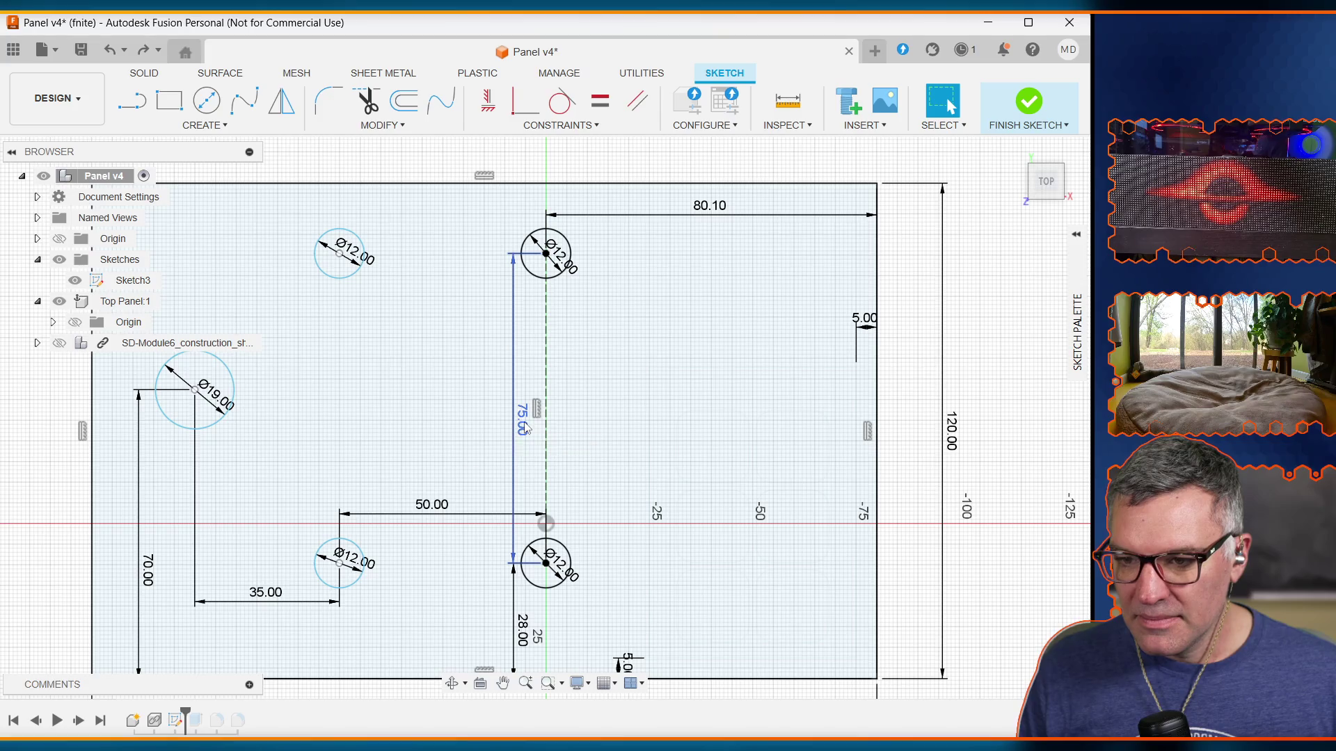
Step: Delete the 50.00 horizontal switch-spacing dimension
left_click(525, 428)
key("ctrl+y")
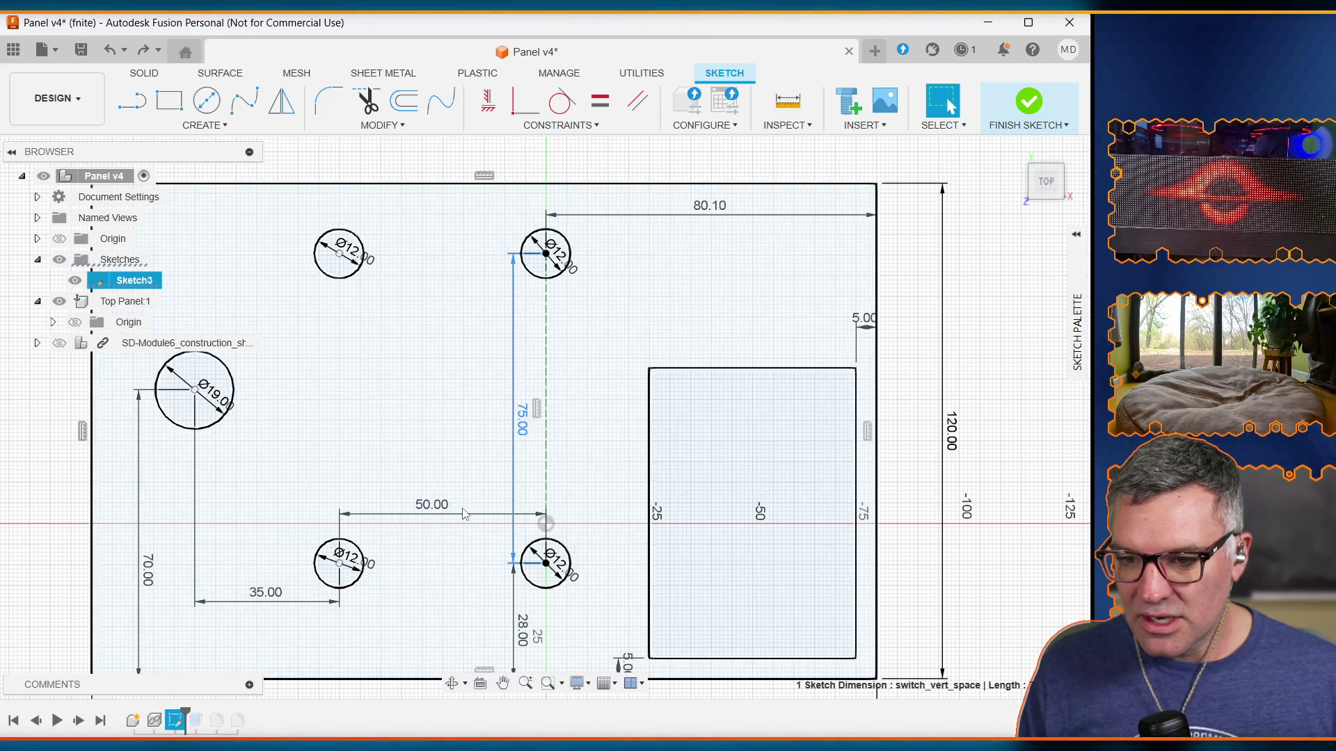
left_click(461, 511)
left_click(453, 514)
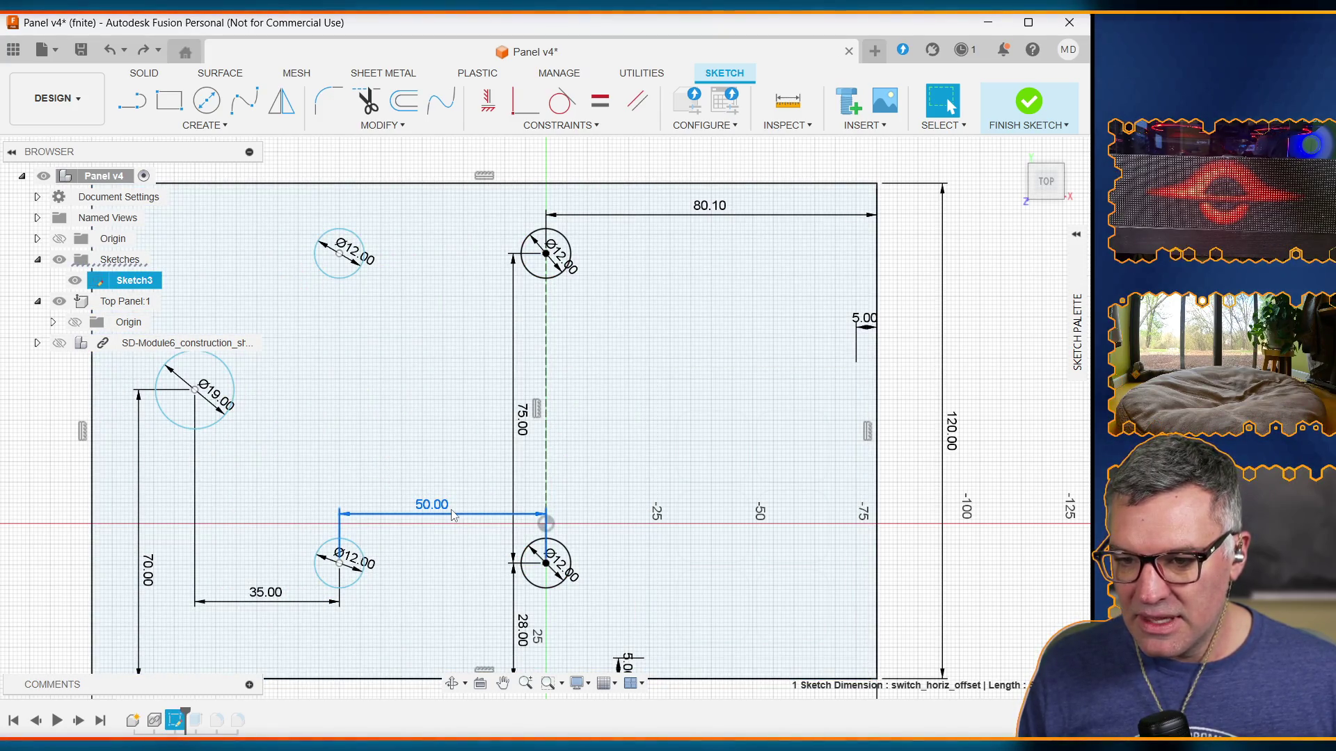
key("Delete")
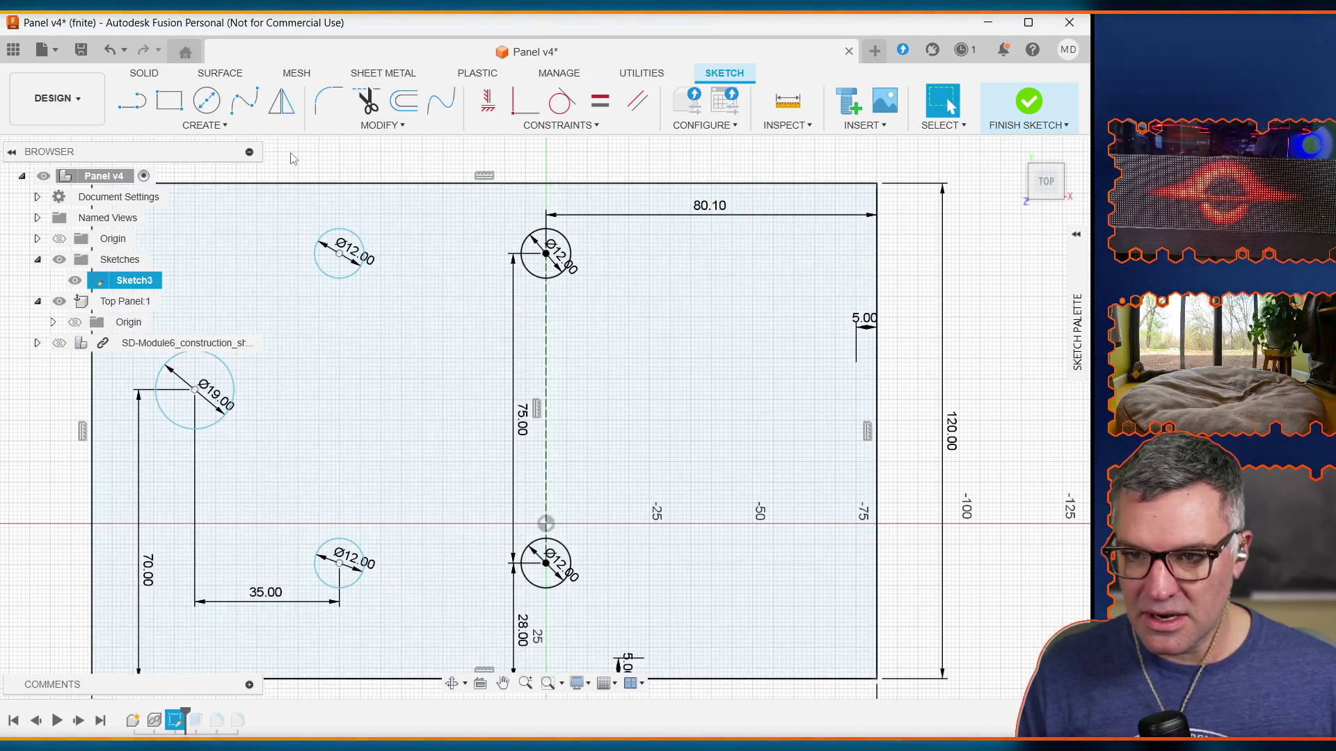
Step: Draw a vertical construction line from the top-left to the bottom-left Ø12 hole centre
left_click(210, 128)
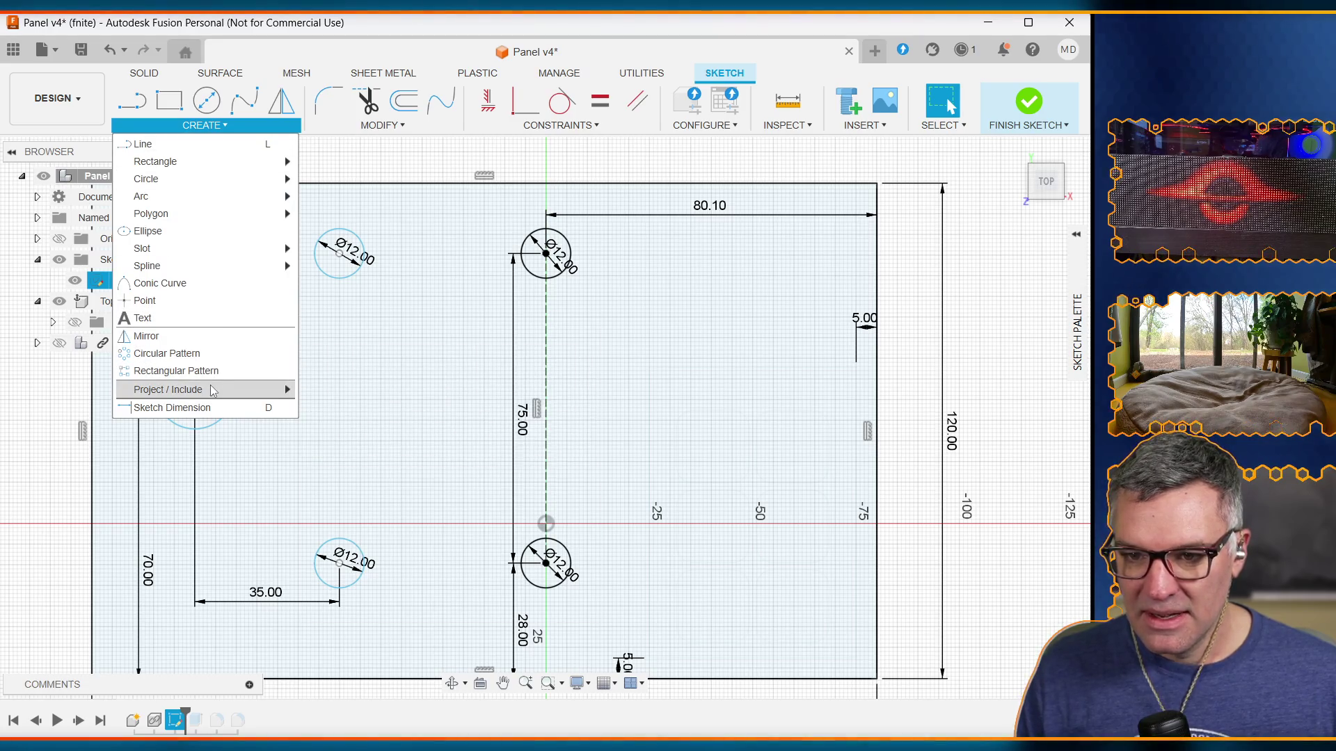
left_click(128, 113)
left_click(341, 255)
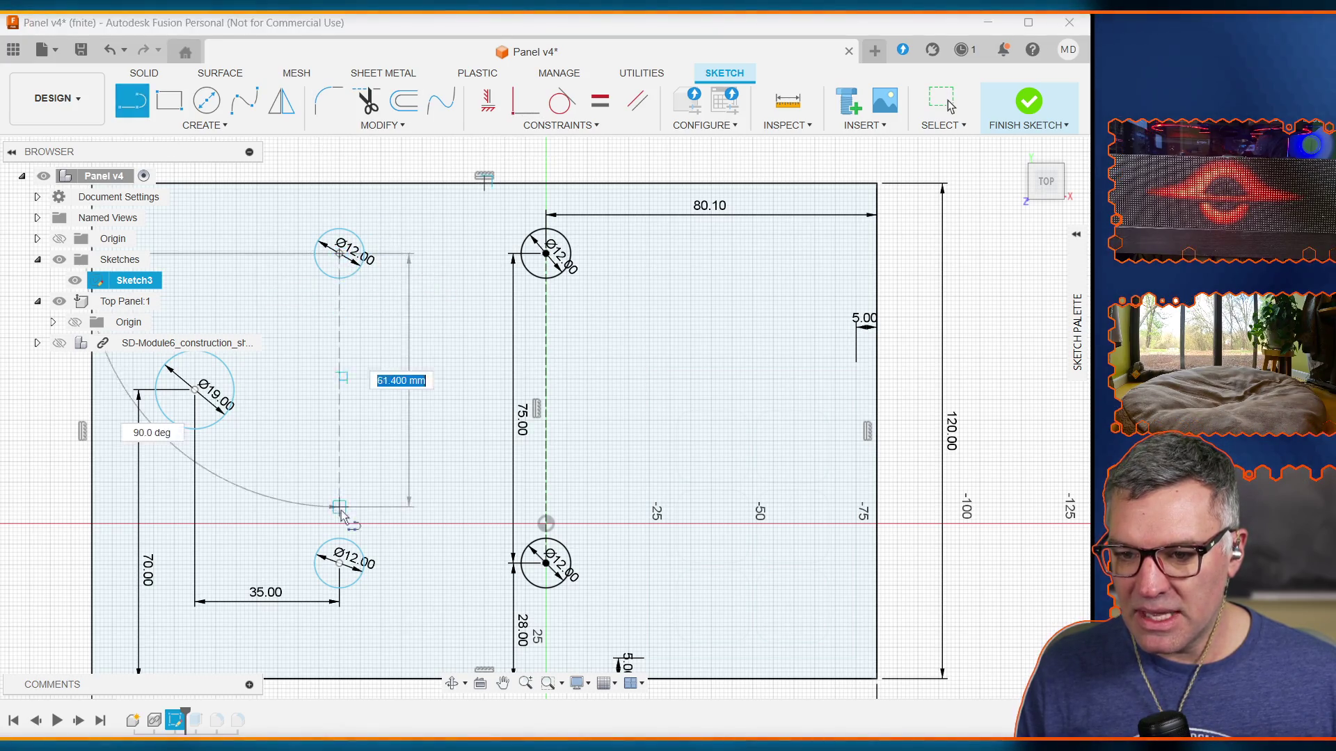
left_click(340, 564)
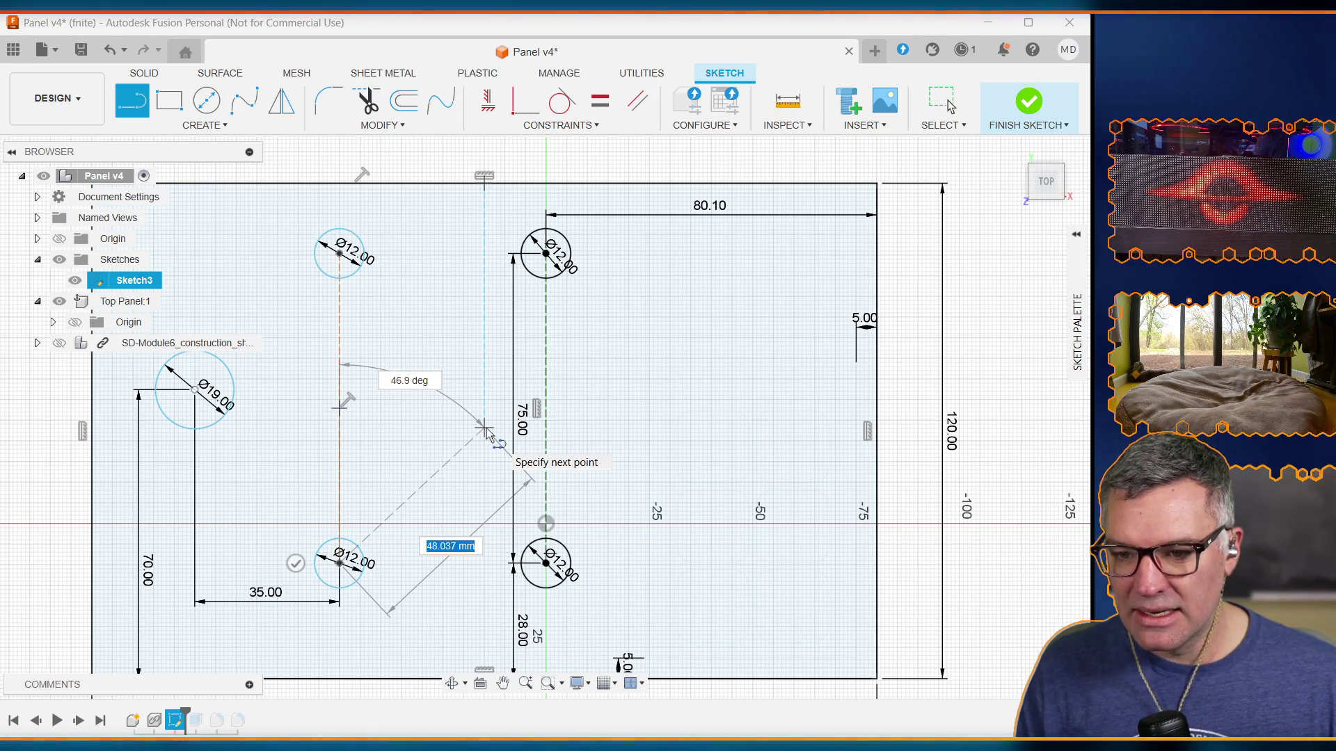
key("Escape")
left_click(339, 335)
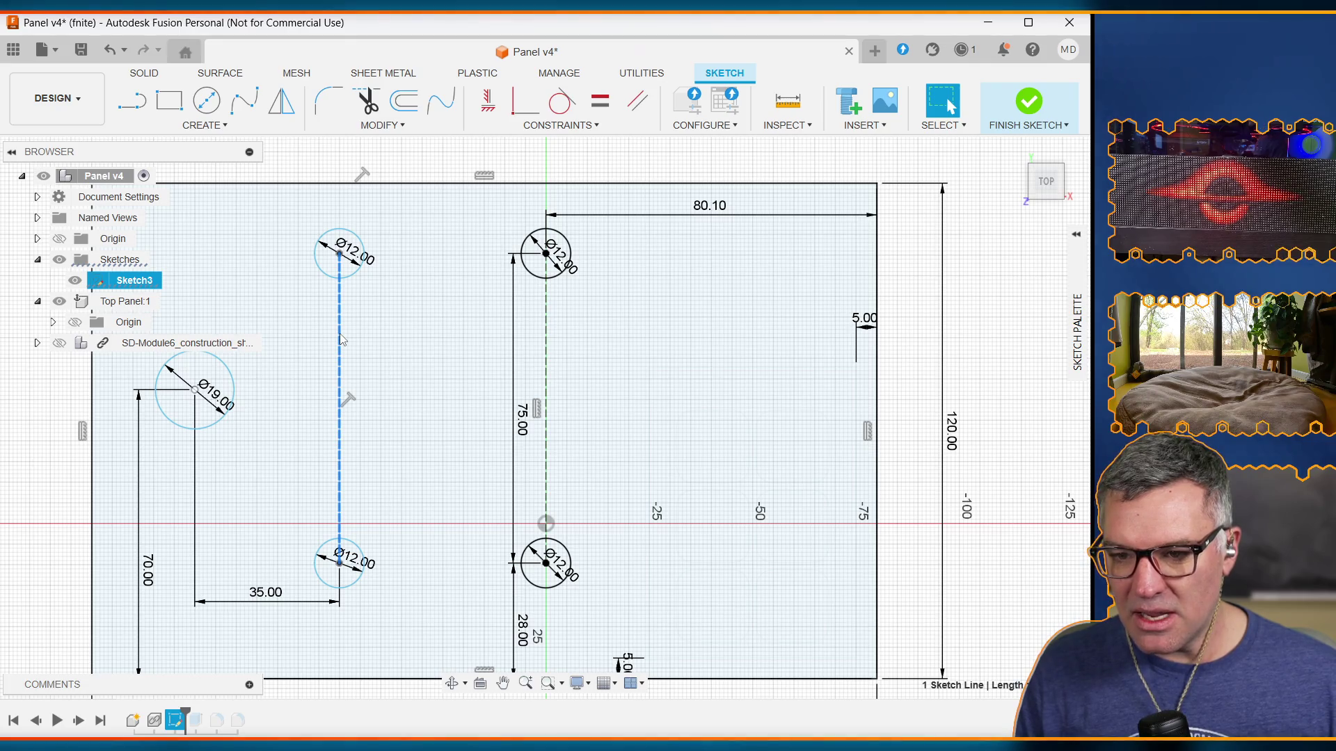
left_click(390, 356)
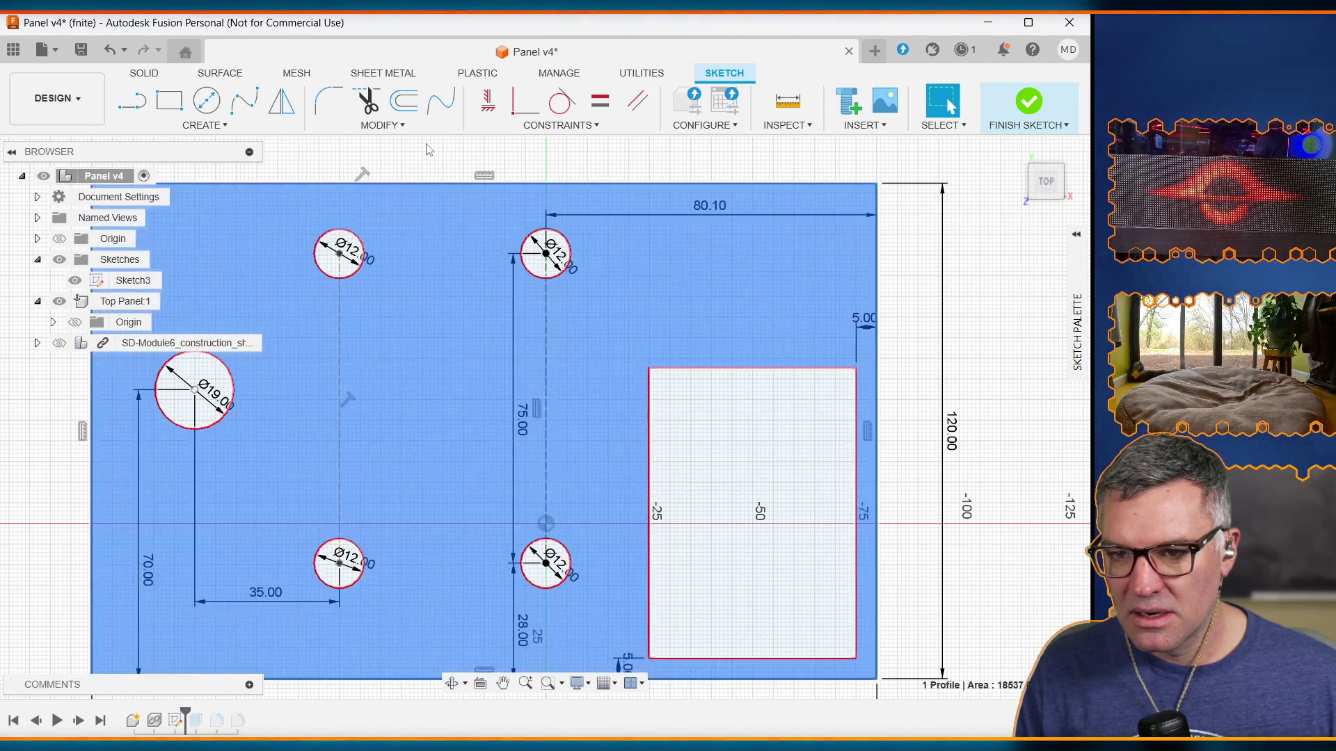
Step: Try a vertical constraint on the left-hole construction line, then undo it after the over-constraint error
left_click(429, 149)
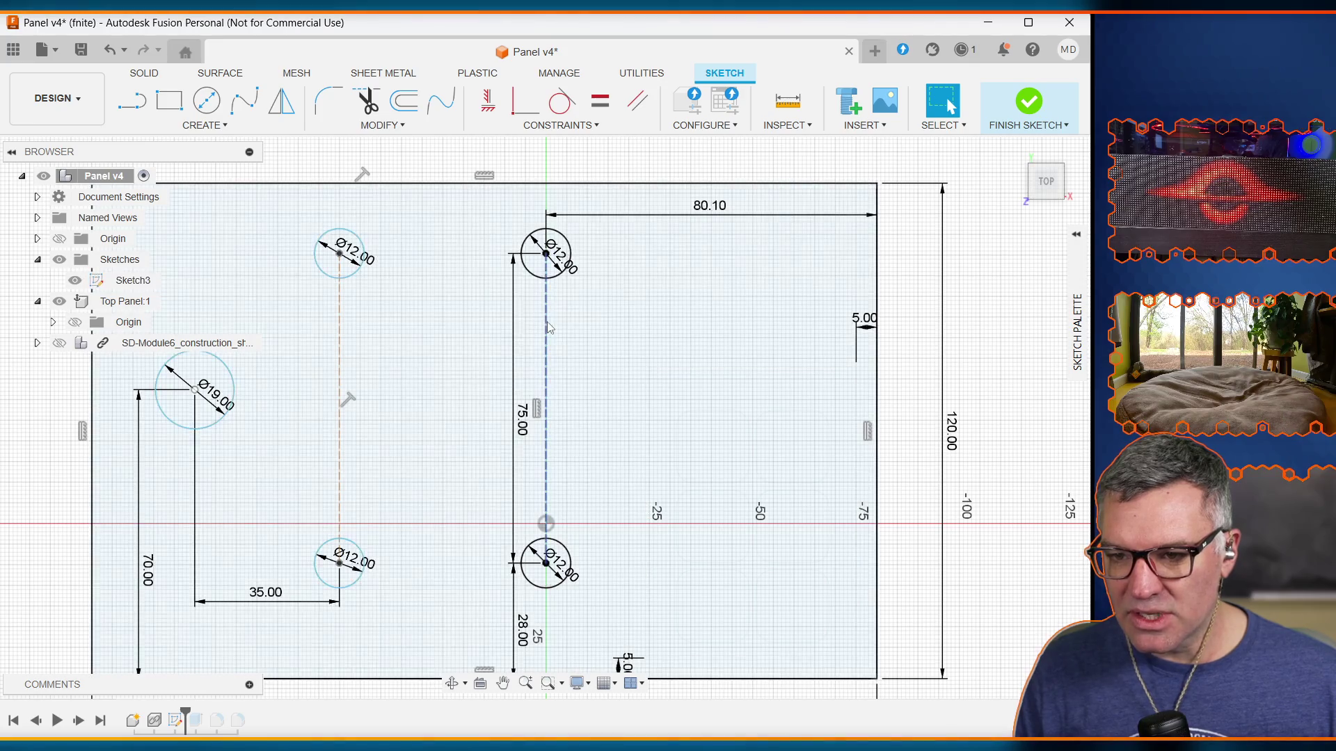
left_click(344, 328)
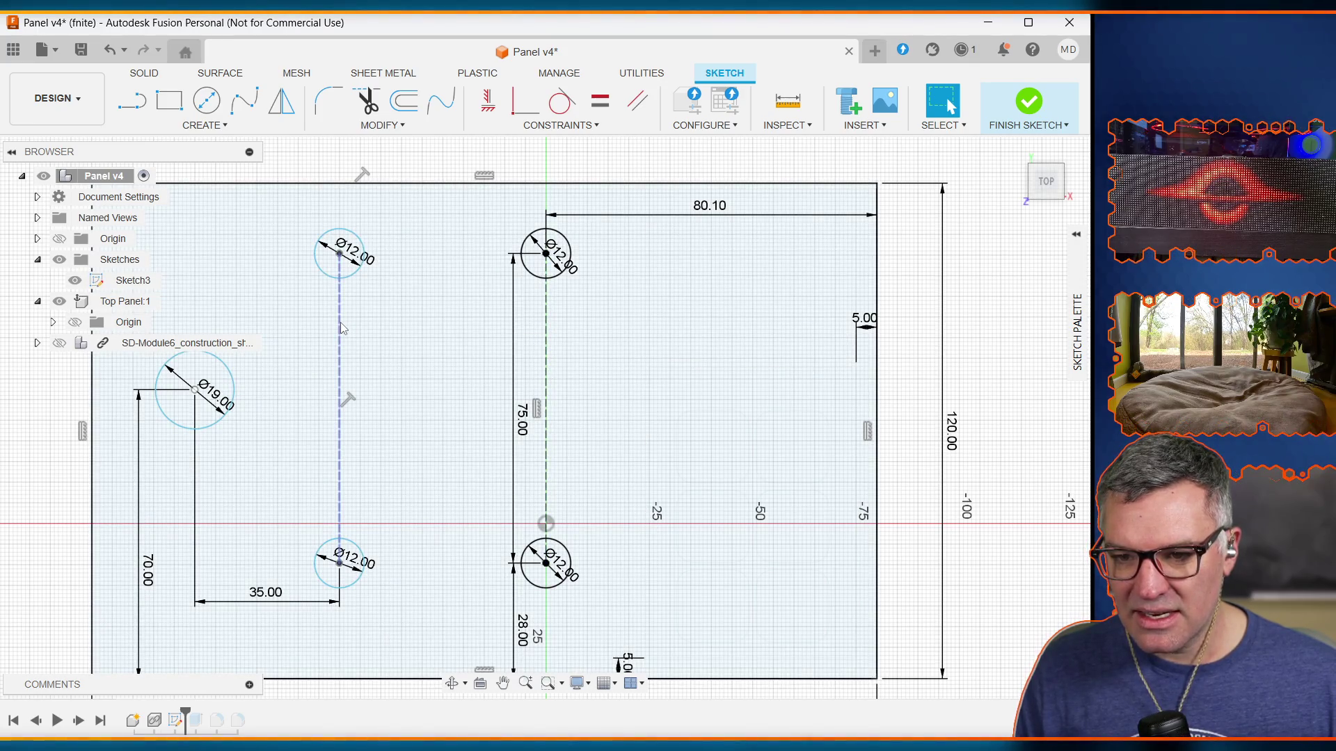
key("Escape")
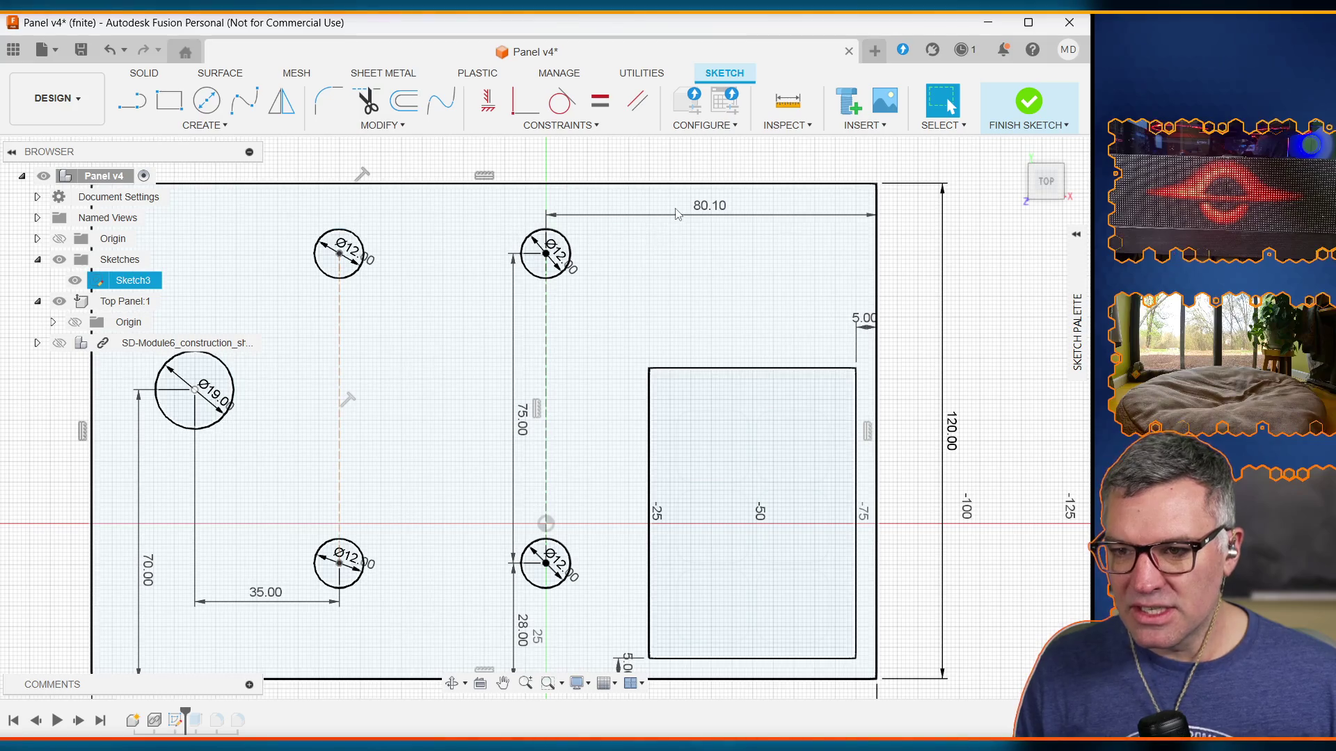
left_click(341, 330)
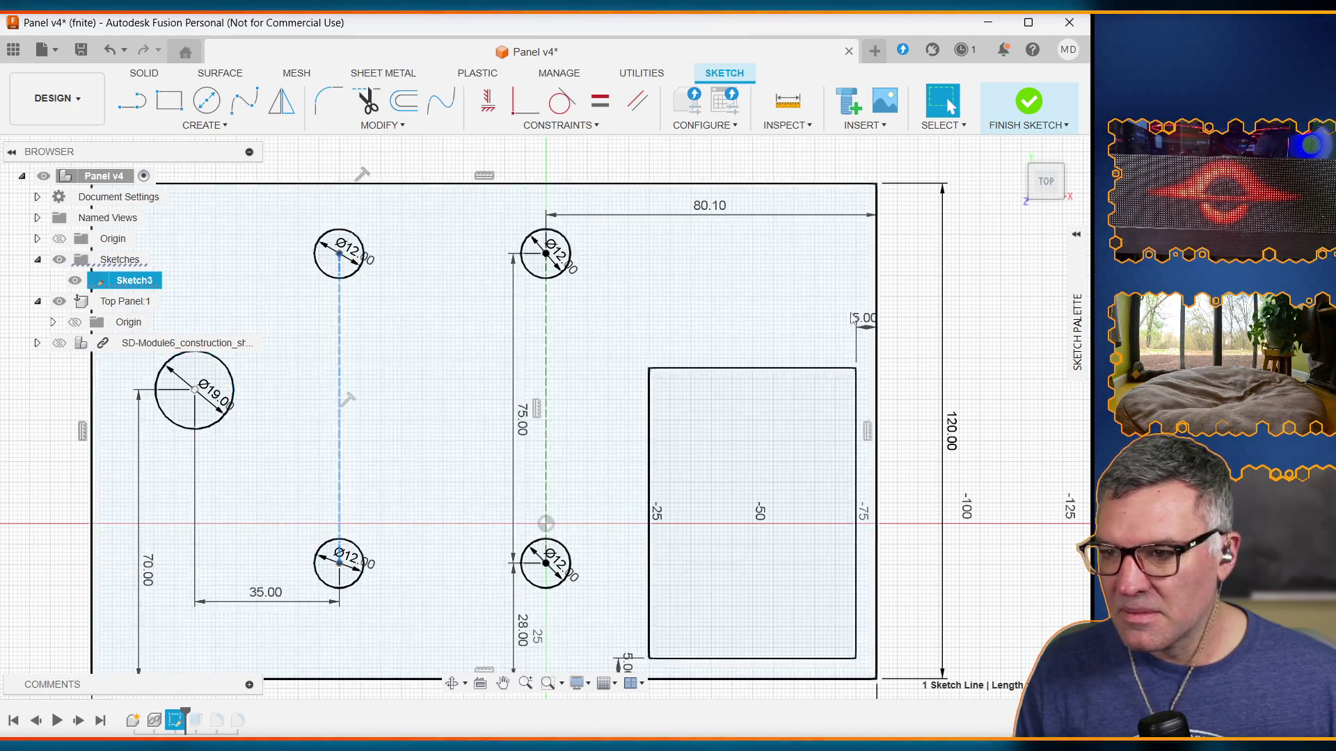
left_click(1078, 235)
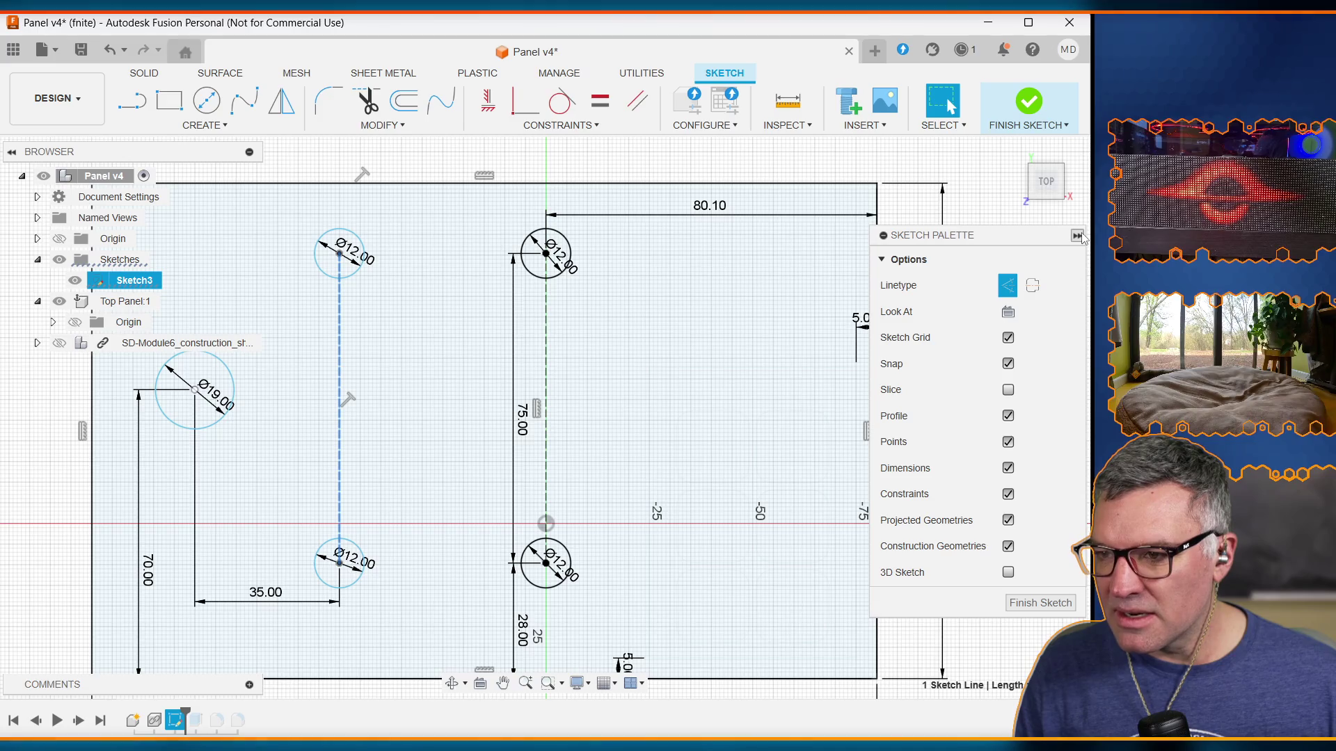
left_click(1078, 236)
left_click(1078, 235)
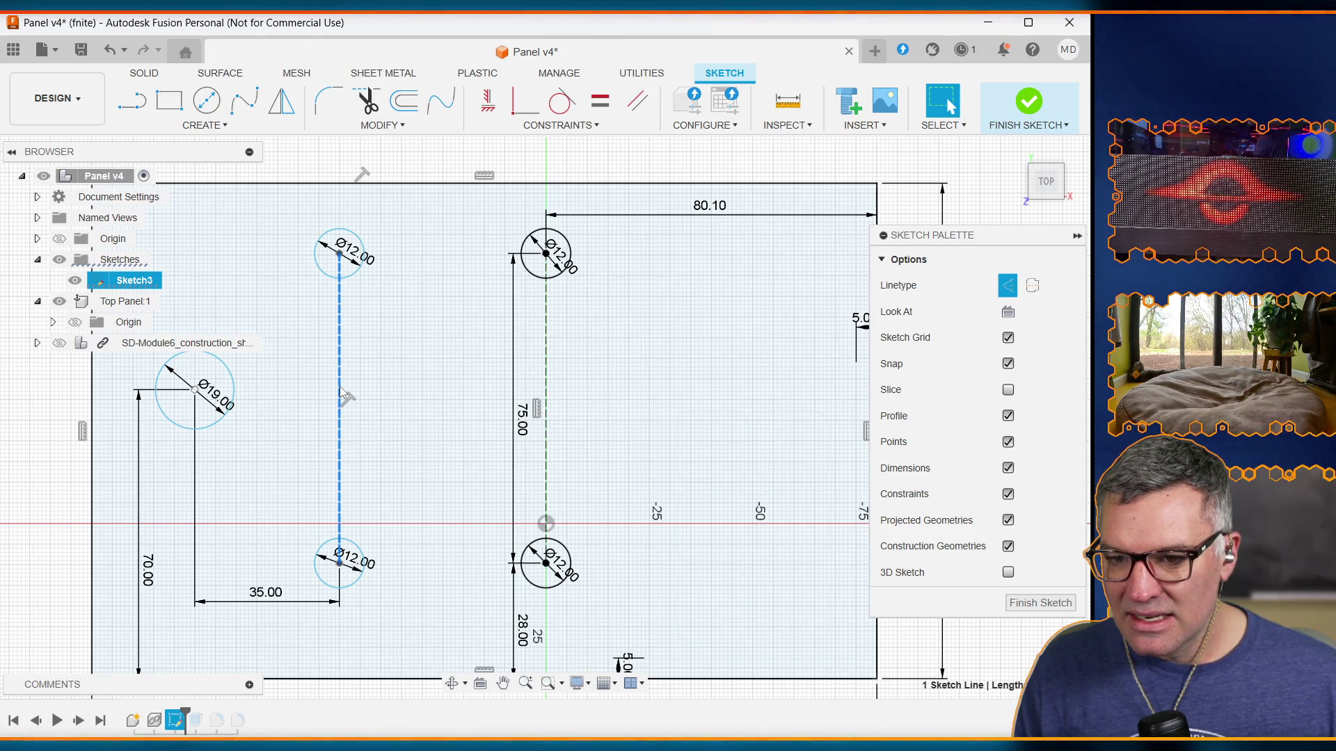
left_click(489, 97)
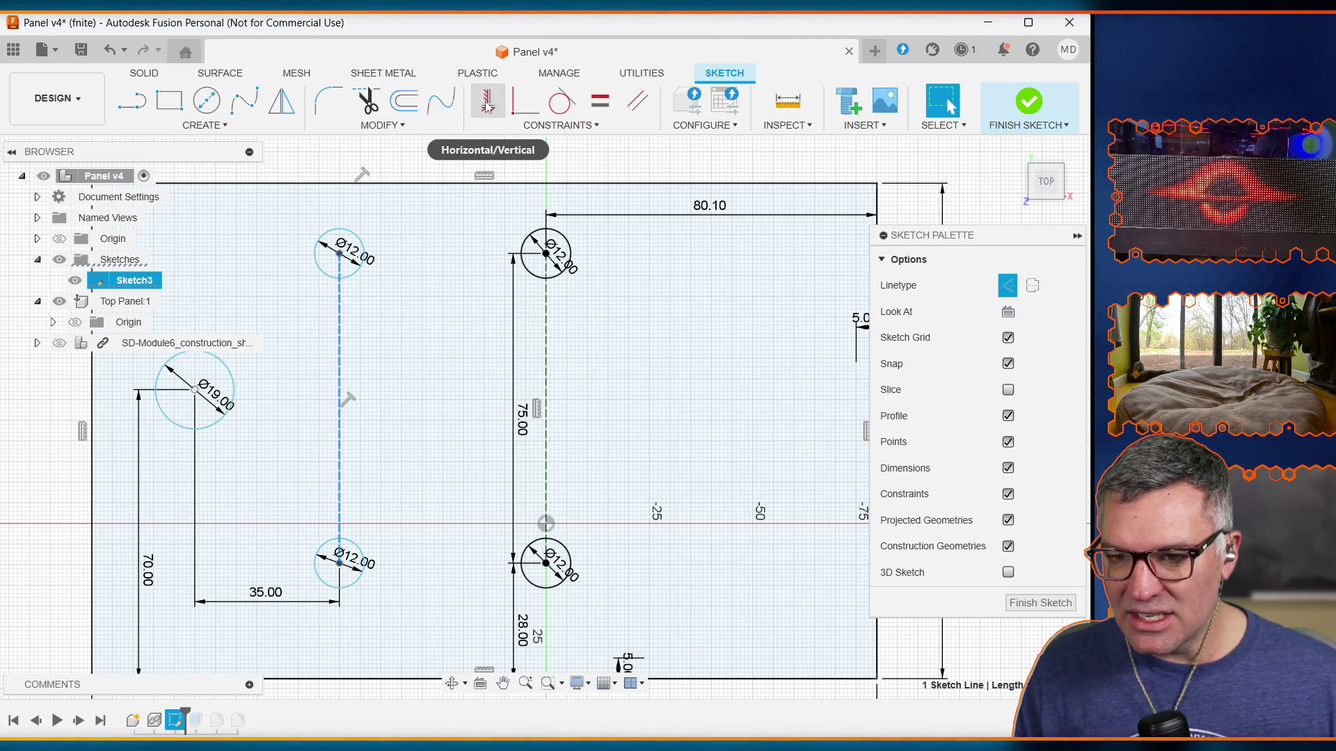
left_click(488, 104)
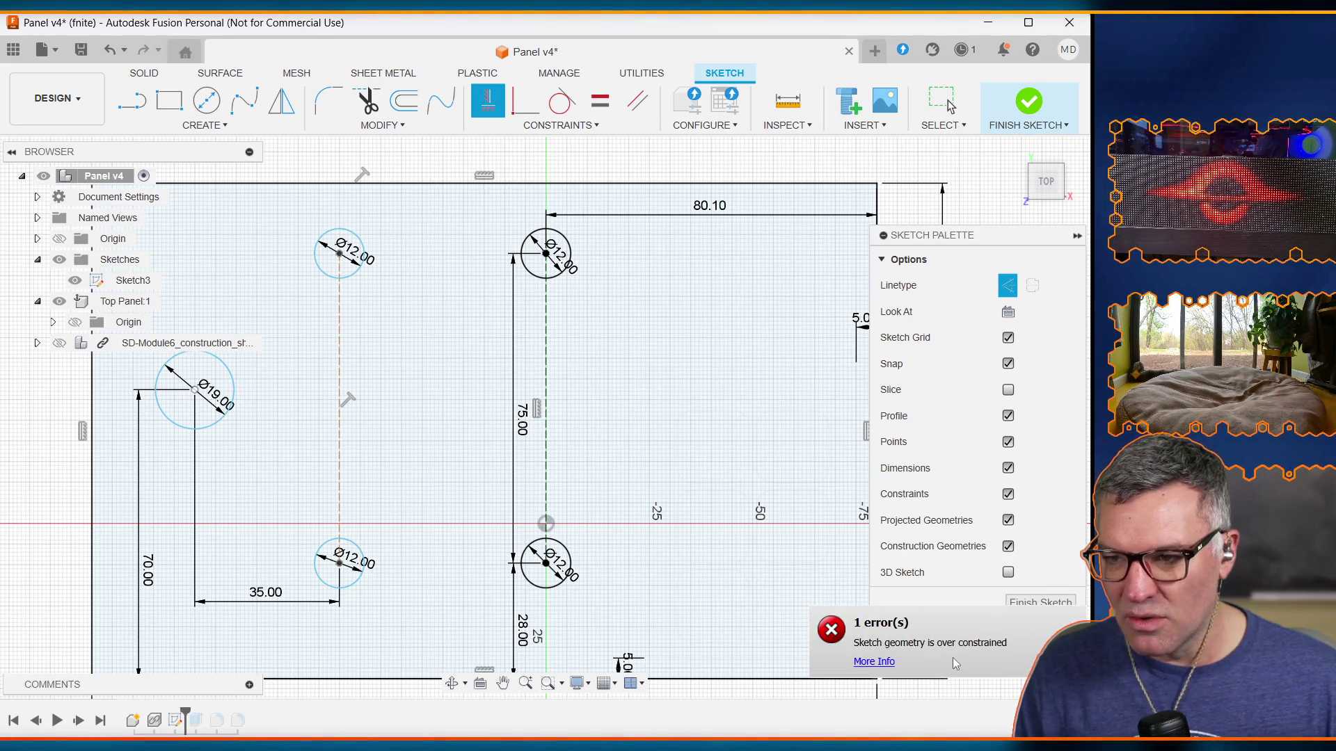
key("Escape")
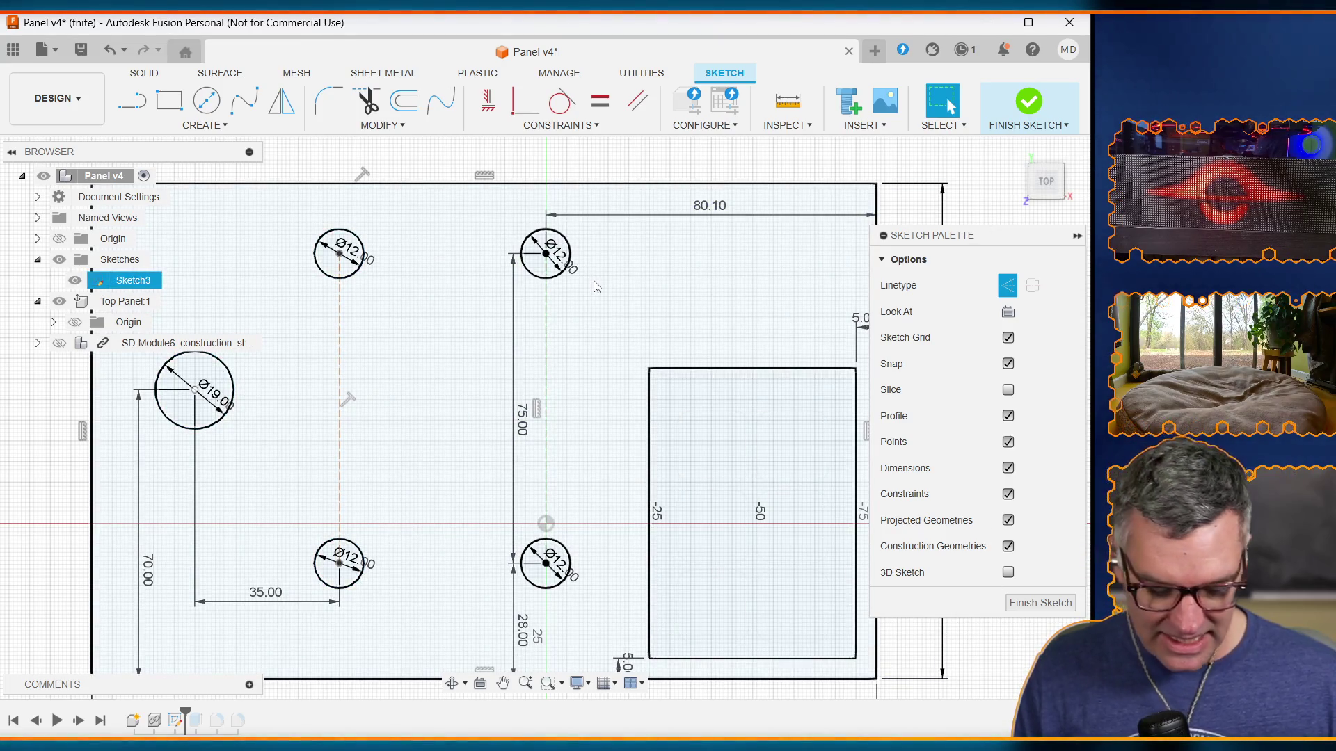
key("ctrl+z")
key("ctrl+z")
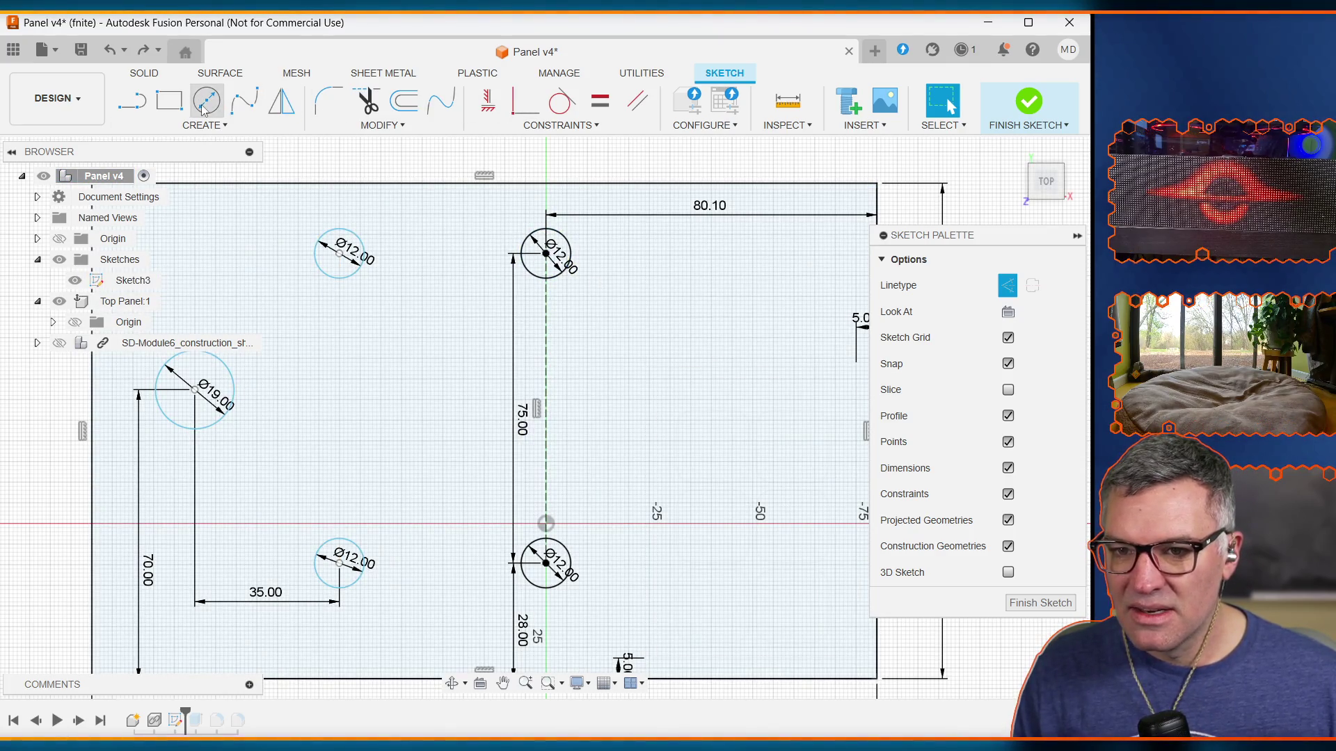
left_click(216, 131)
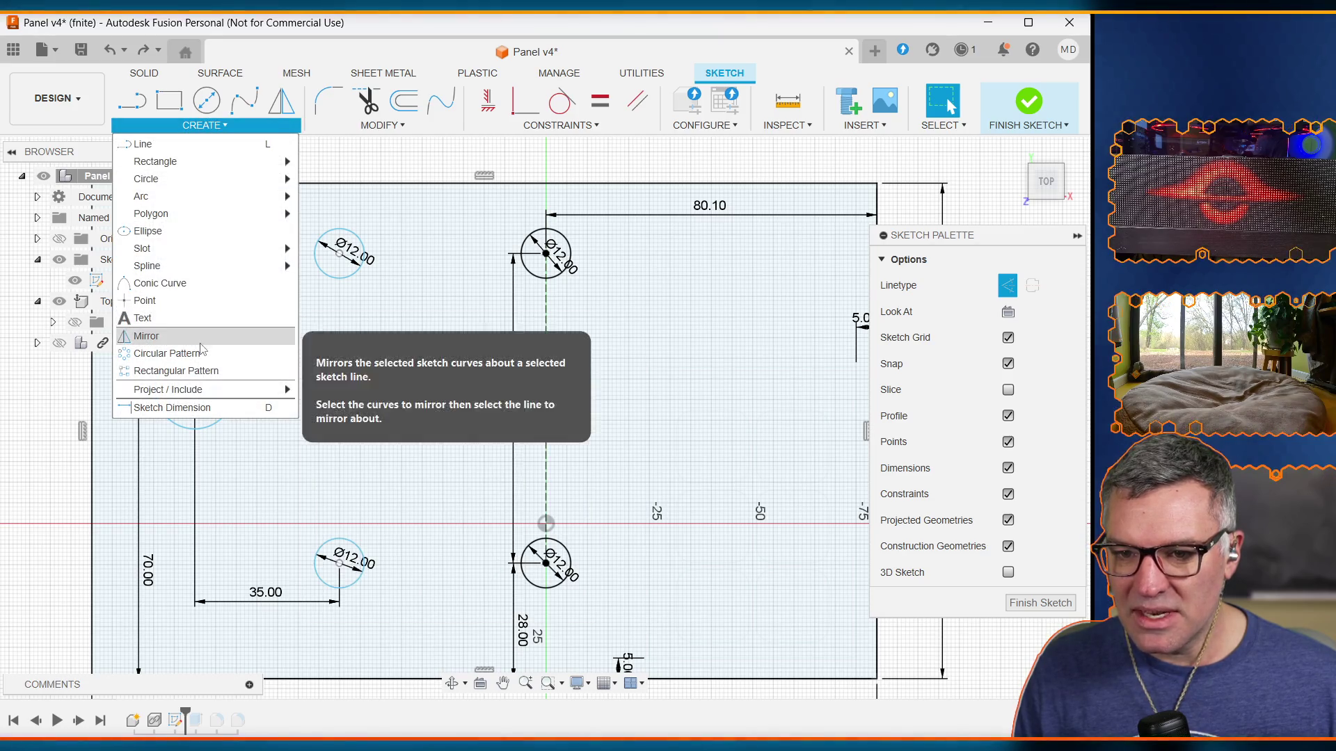
Step: Add a 130.10 mm dimension from the top-left hole centre to the right panel edge, placed above
left_click(219, 409)
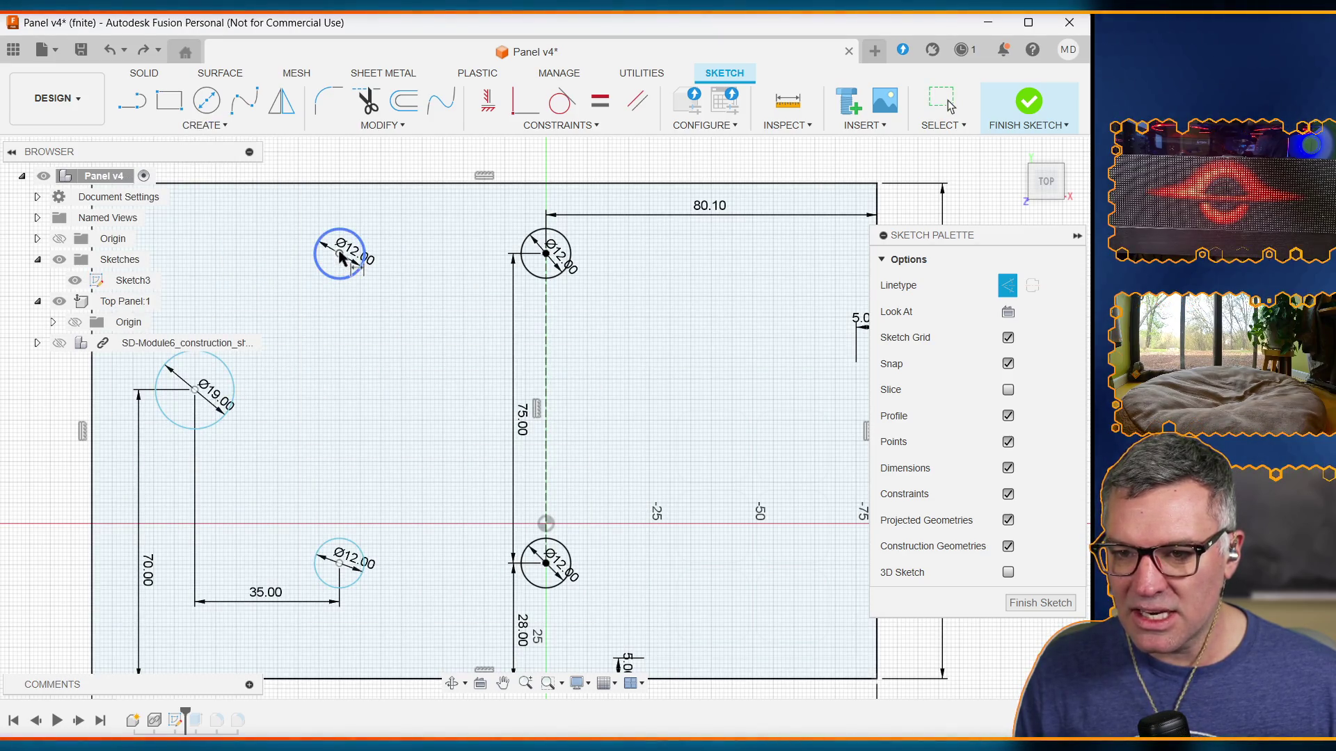
key("Escape")
left_click(339, 253)
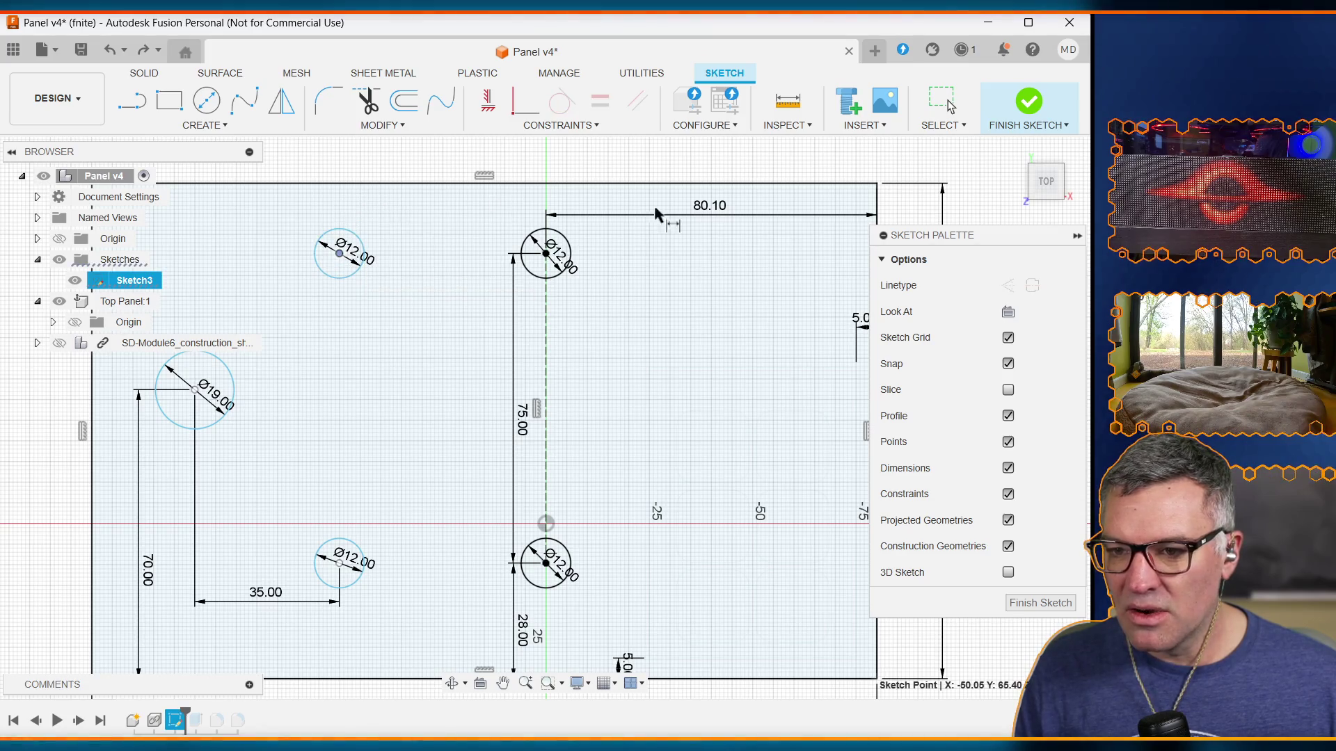
left_click(877, 202)
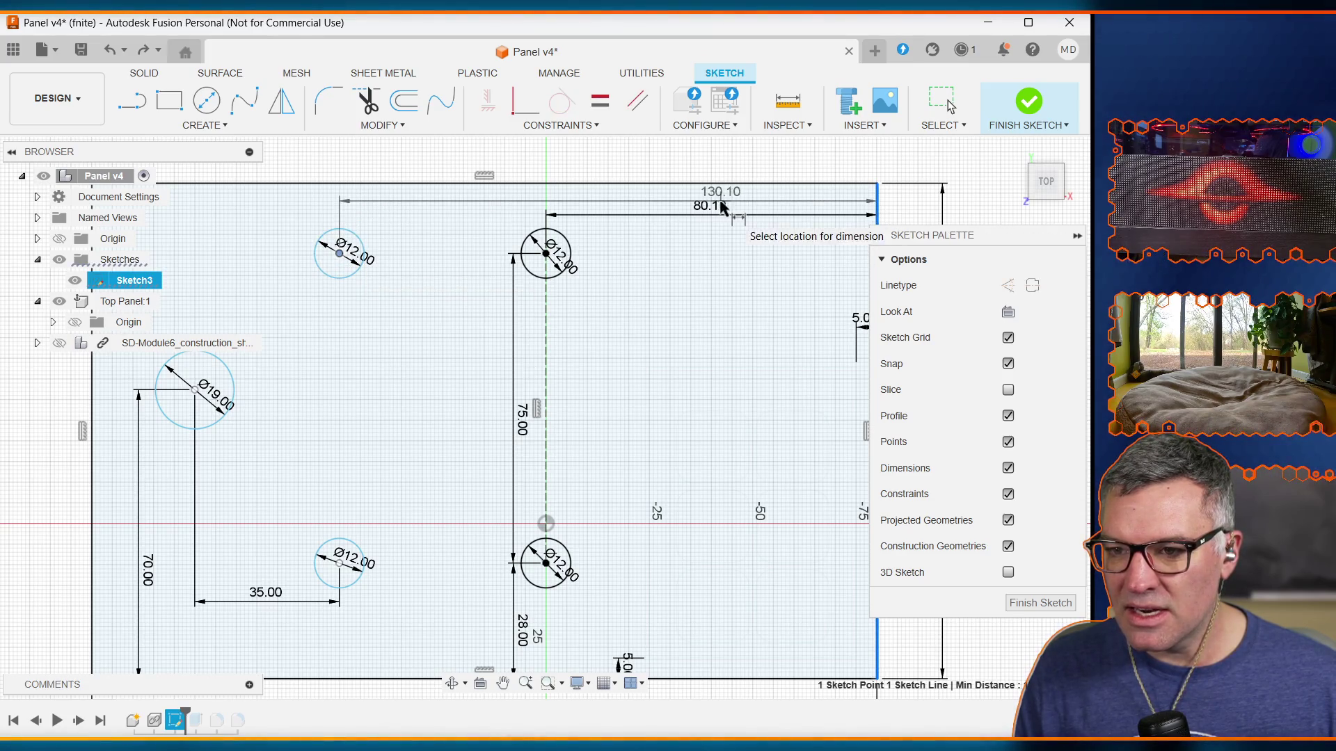
left_click(711, 158)
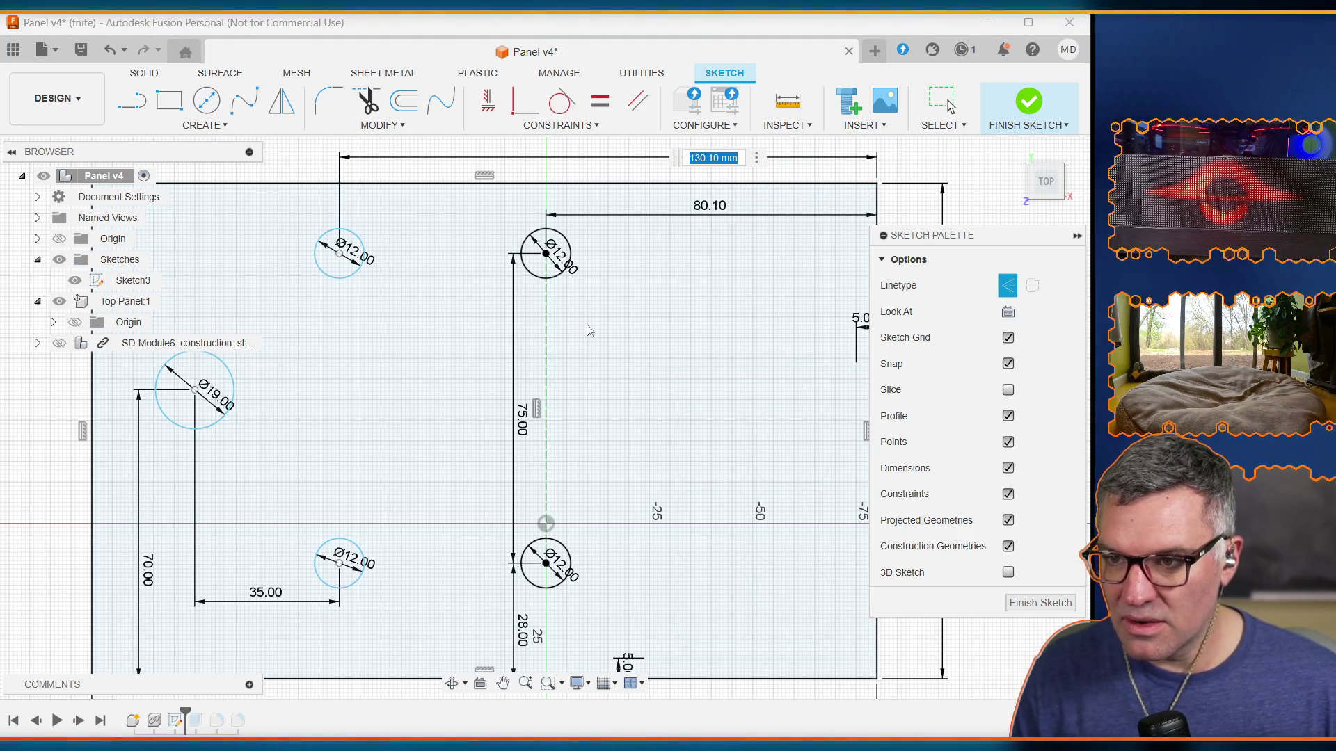
left_click(691, 158)
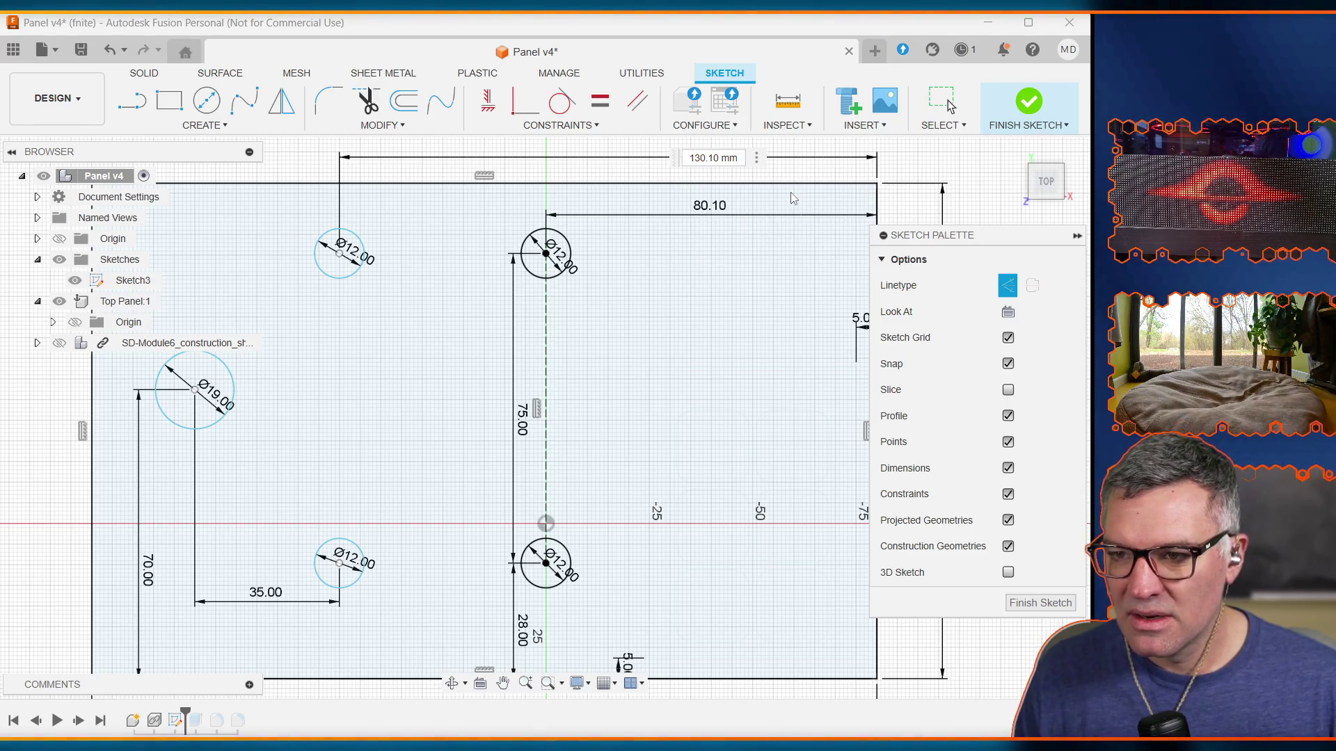
key("Return")
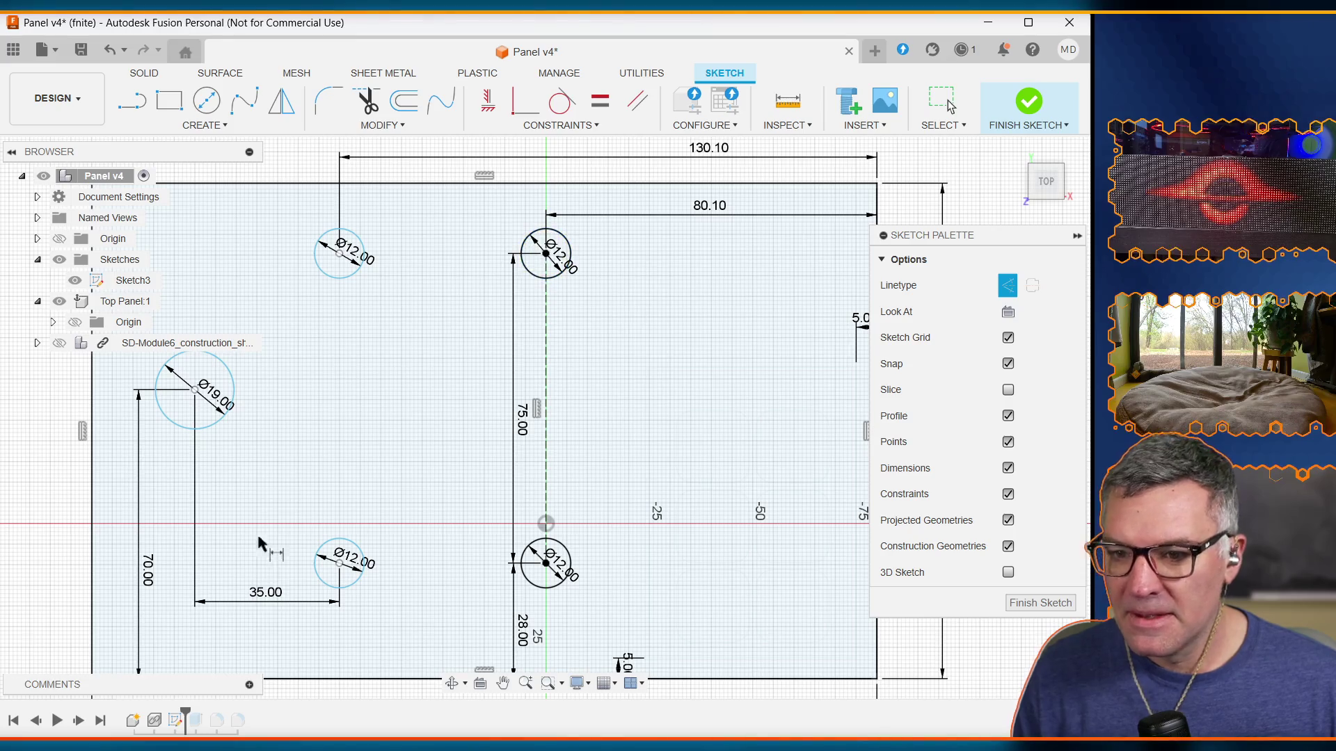
Step: Open the Change Parameters editor from the Modify menu
left_click(198, 126)
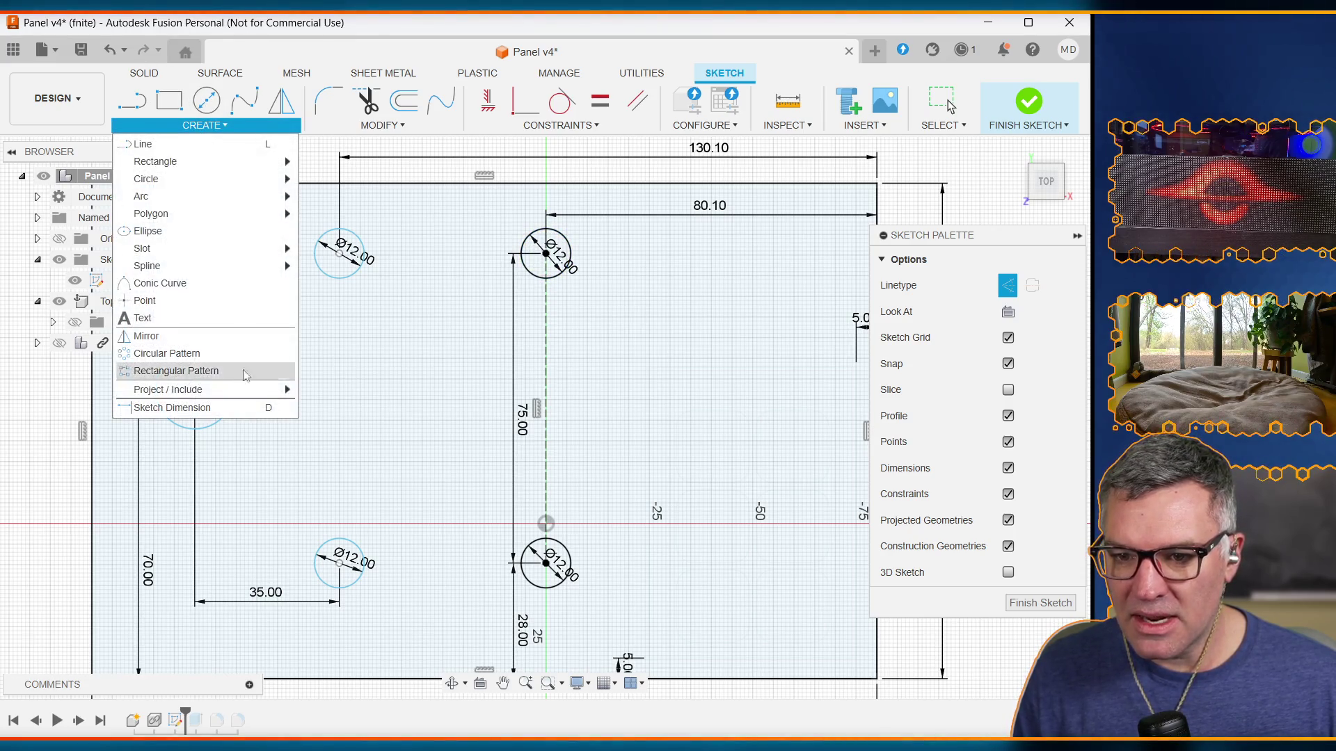
left_click(382, 125)
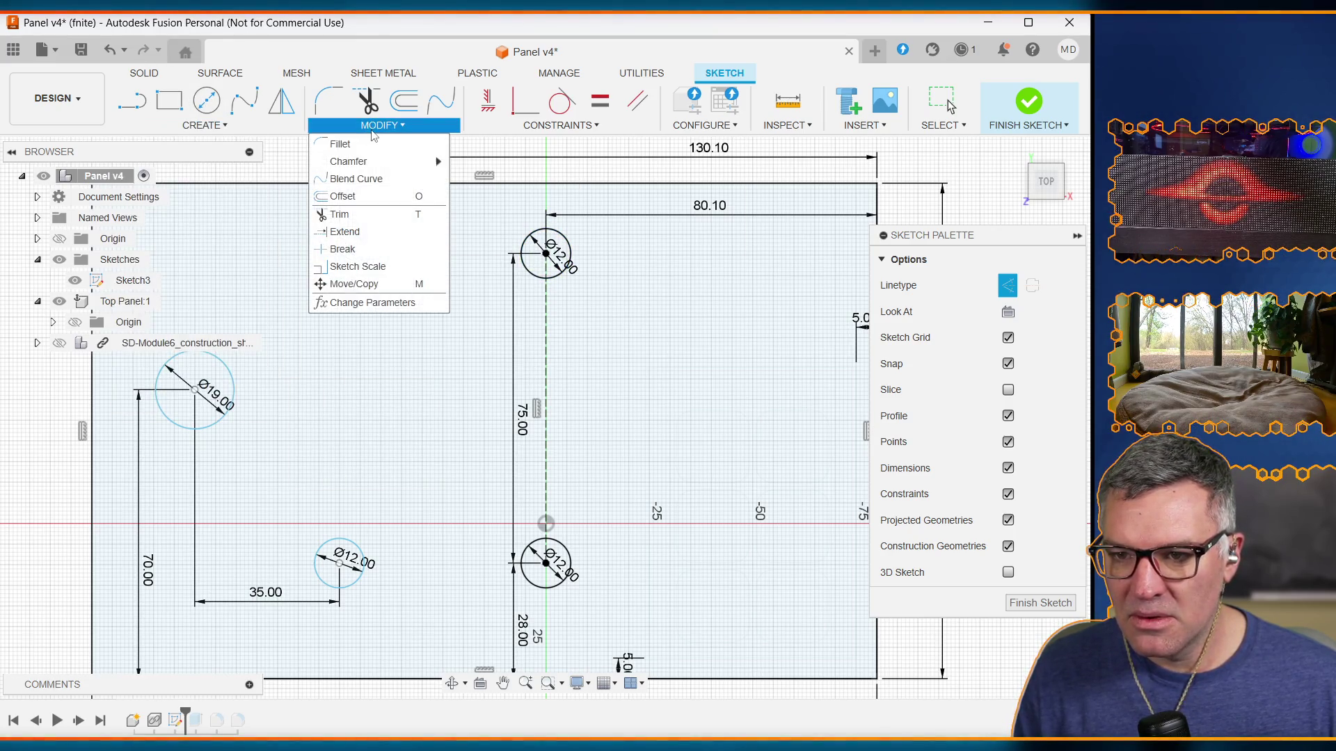
left_click(369, 302)
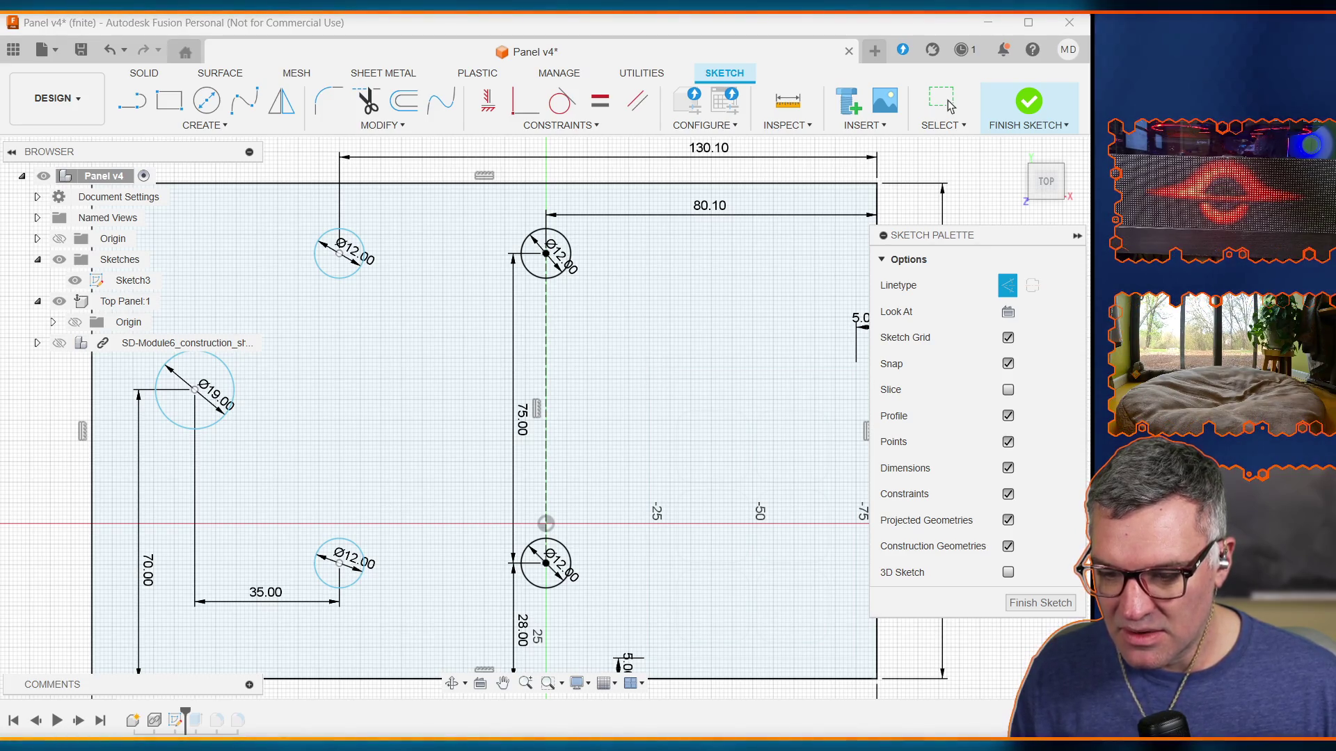
Step: Collapse the Sketch Palette options and reselect the rectangle region at right
left_click(721, 153)
left_click(712, 153)
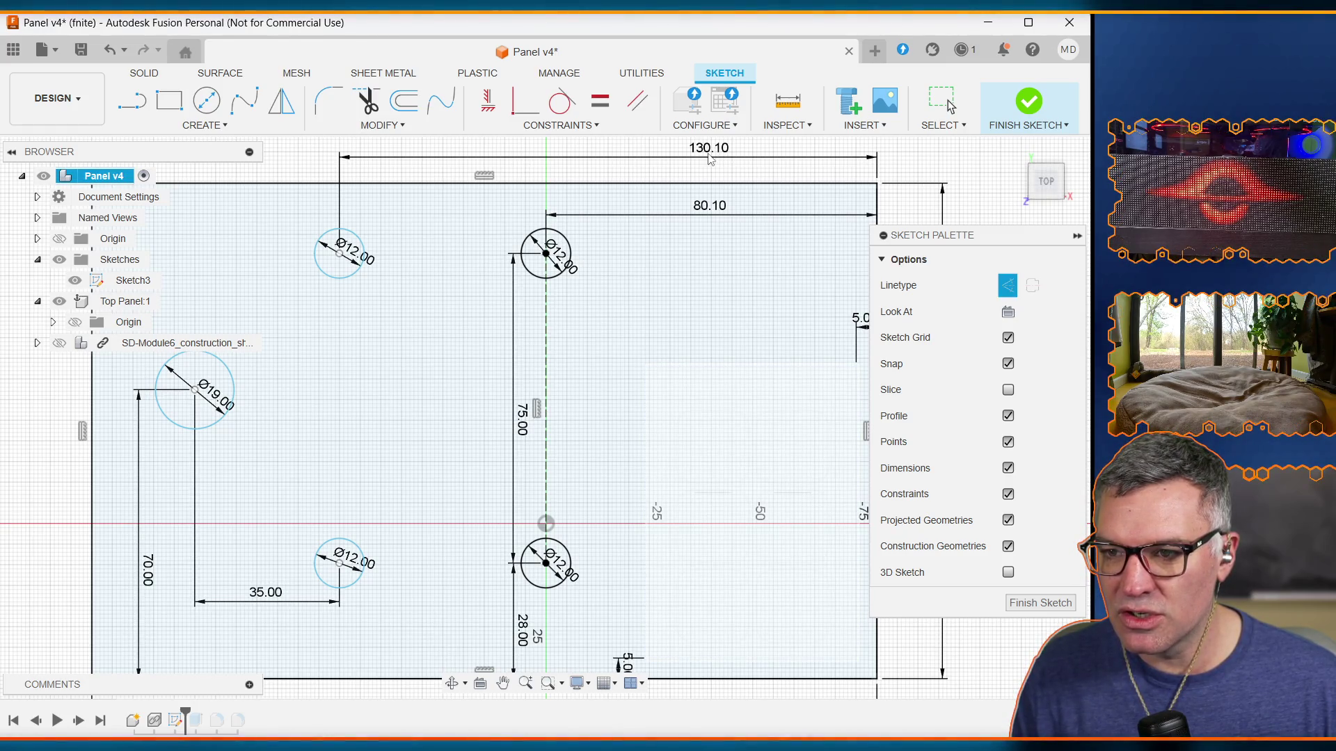
left_click(708, 156)
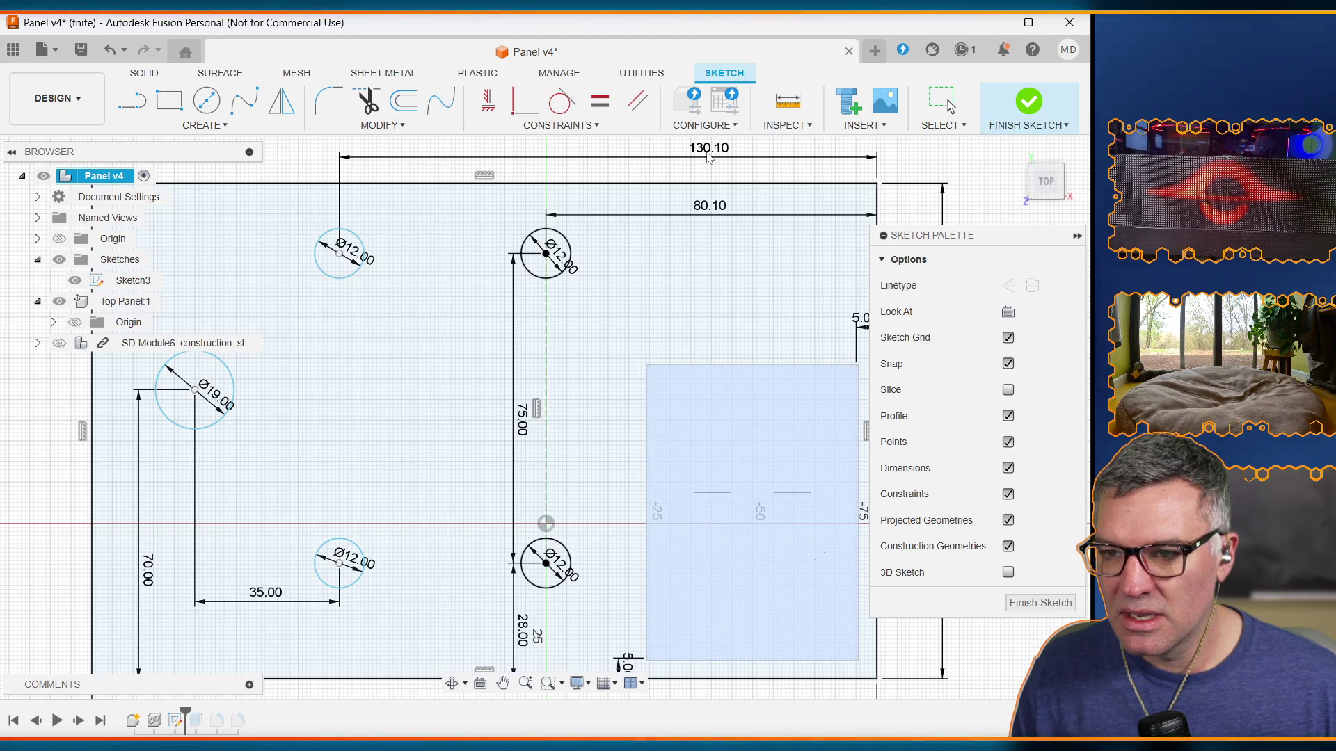
left_click(470, 165)
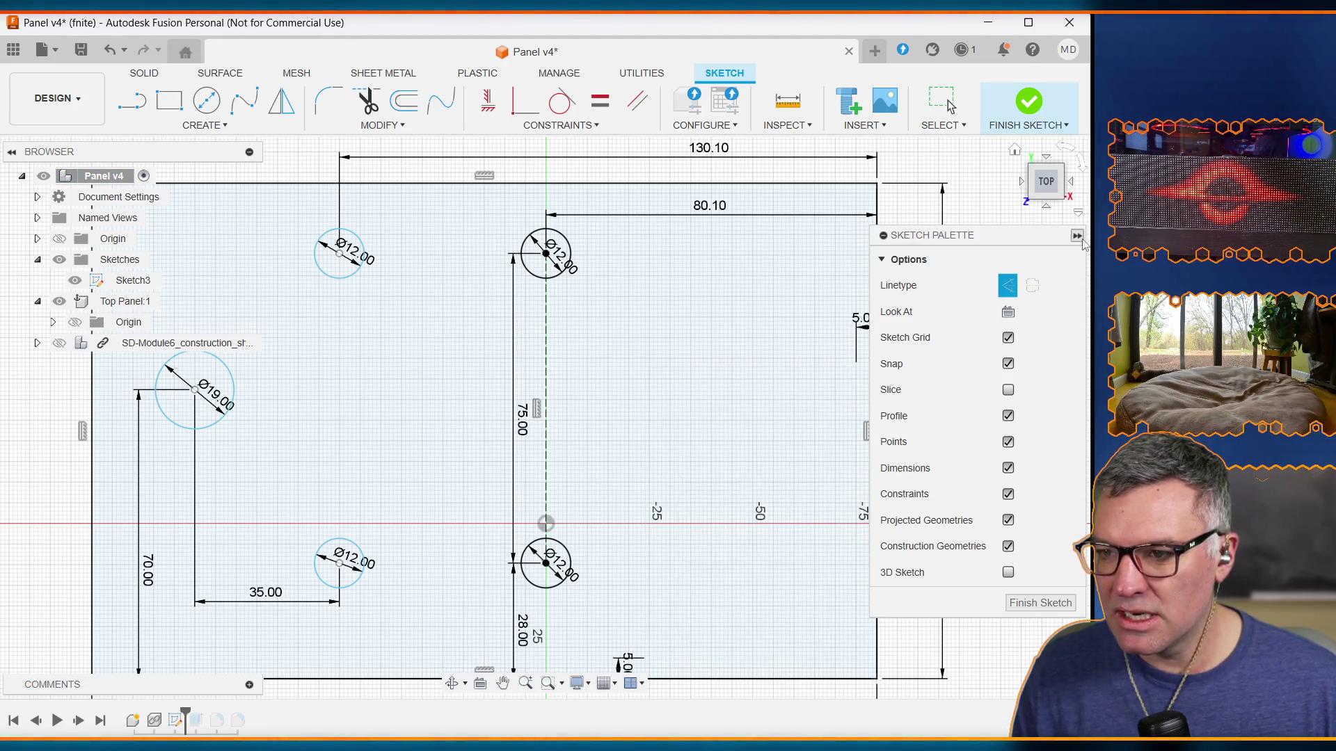
left_click(699, 151)
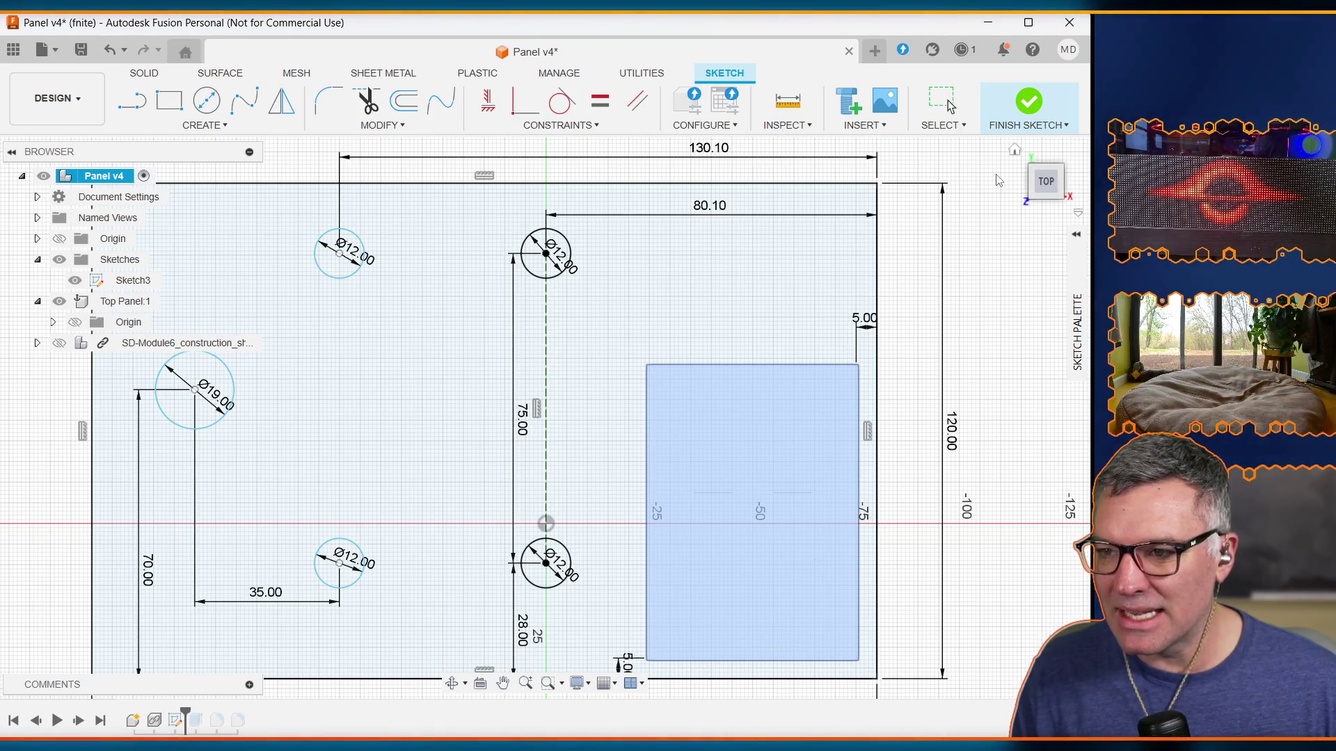
scroll(682, 161, "down", 2)
scroll(682, 161, "up", 1)
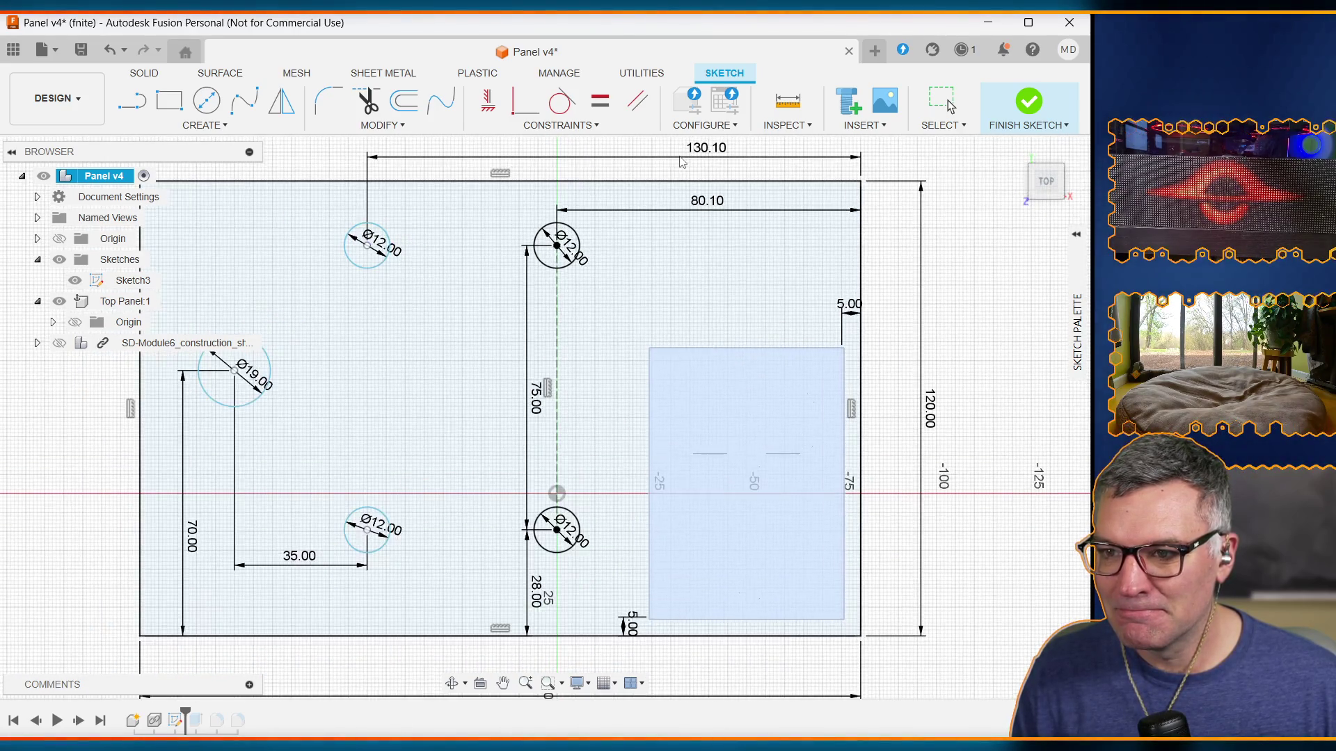
Step: Redefine the 130.10 dimension as parameter left_switch_horiz_offset with value 130.1
left_click(704, 126)
left_click(786, 125)
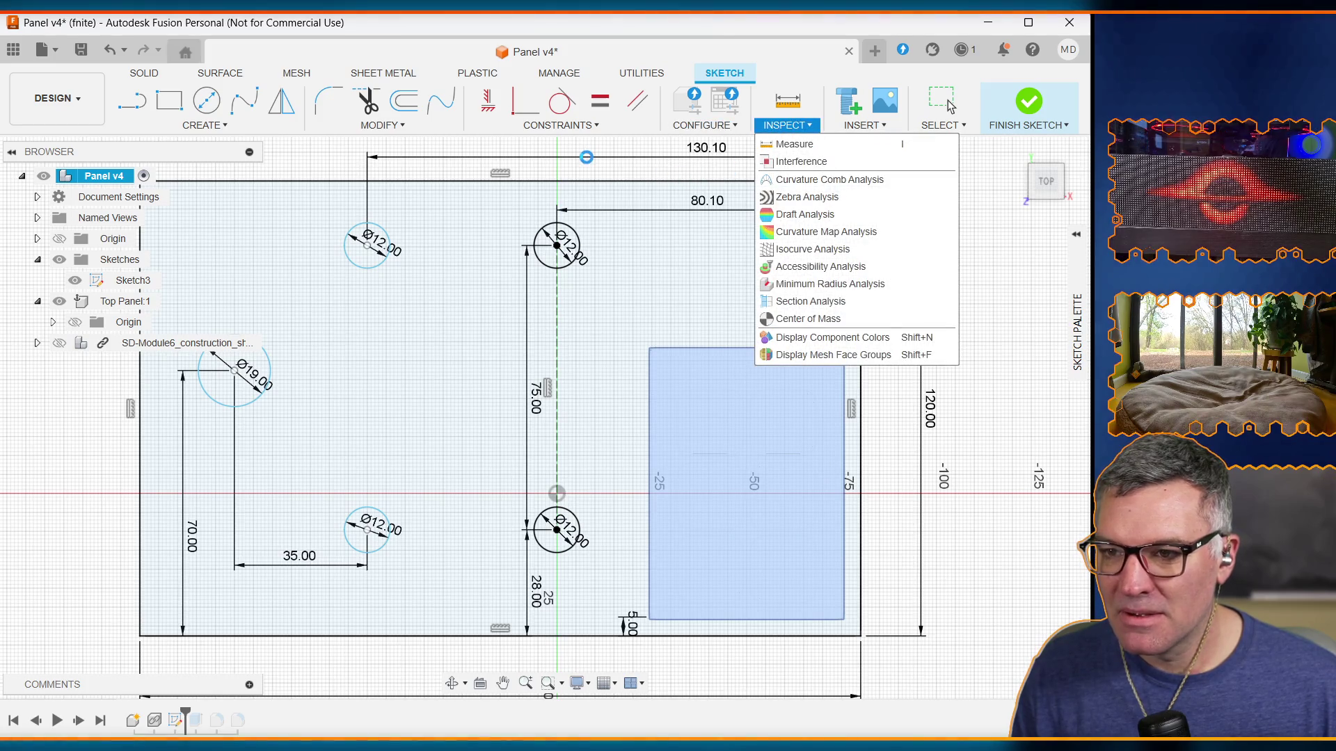
left_click(699, 152)
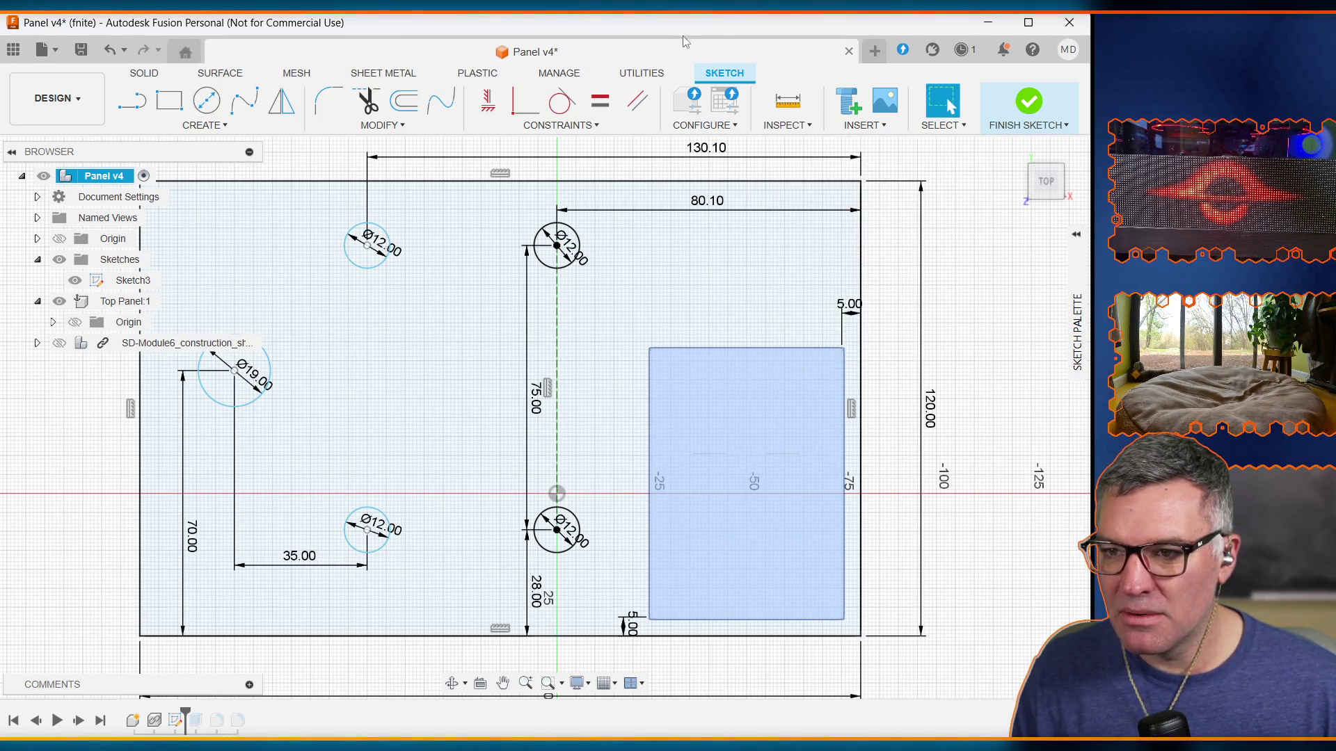
left_click(702, 157)
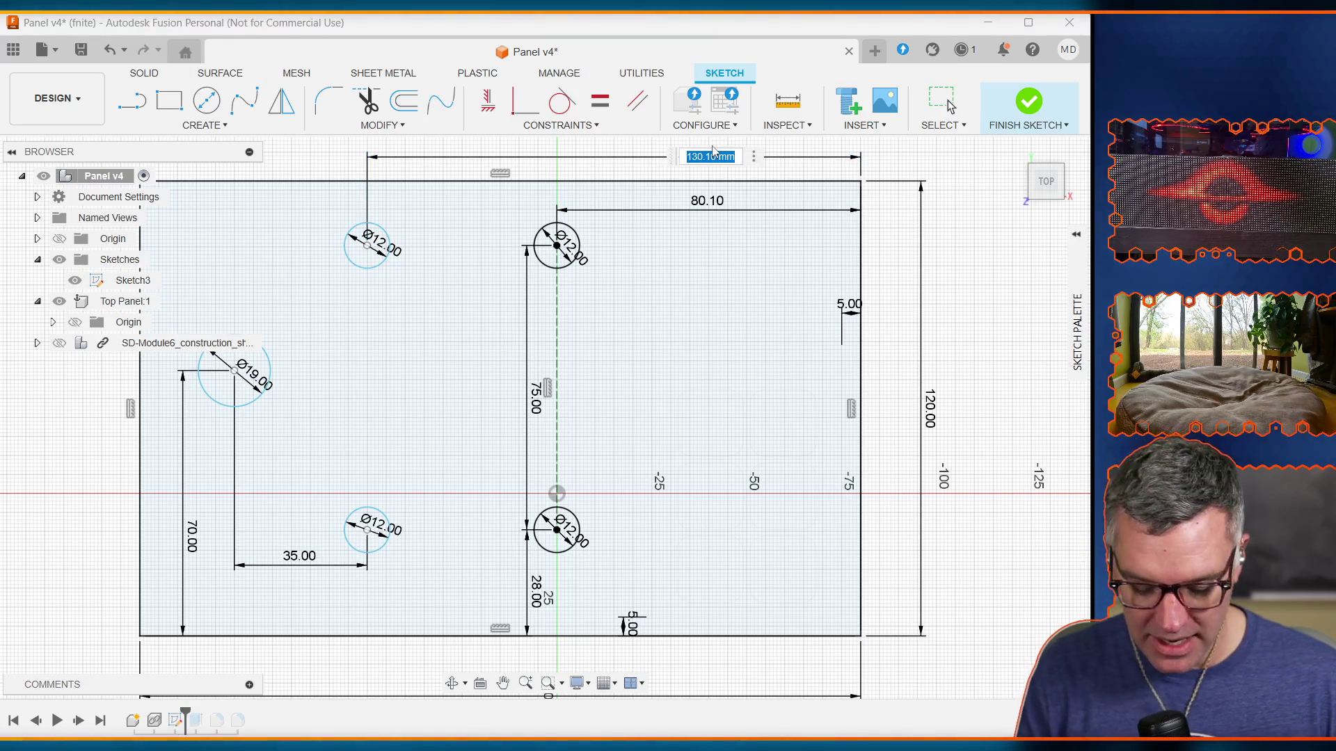
double_click(714, 152)
type("left_sw")
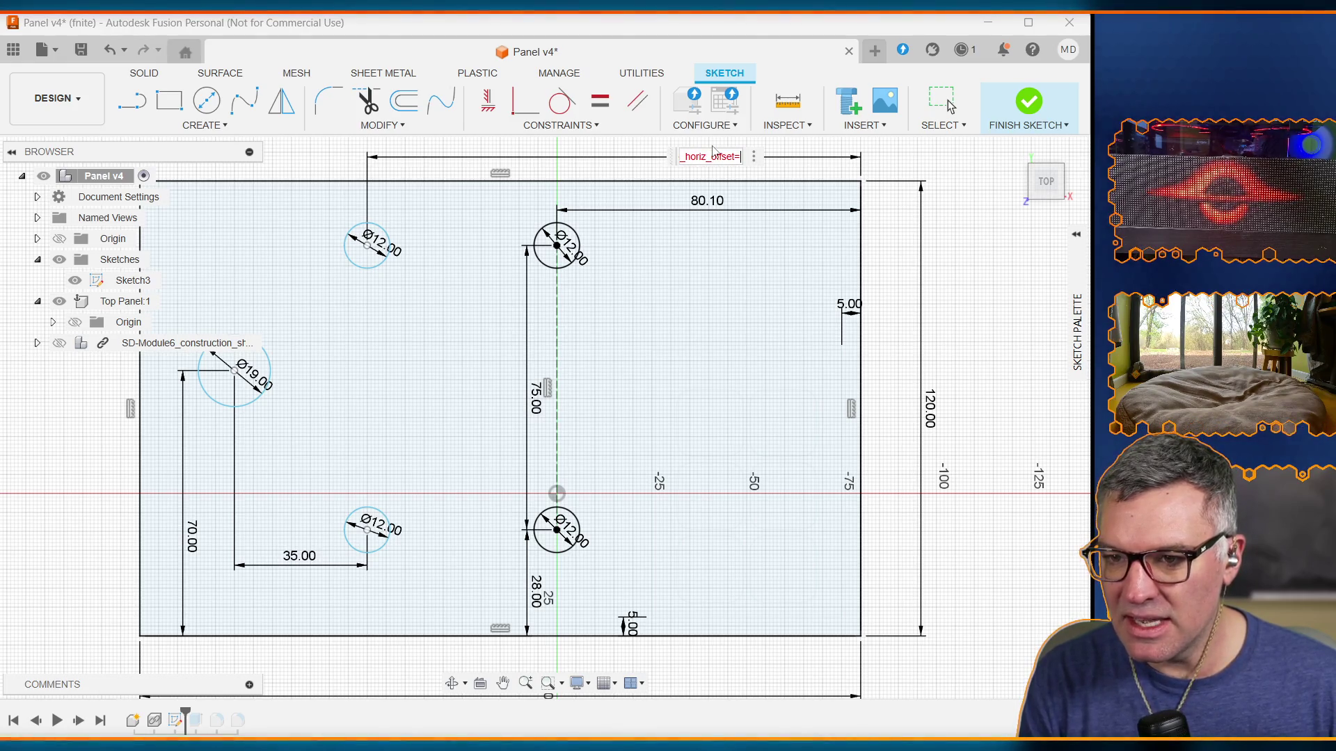
type("130.1")
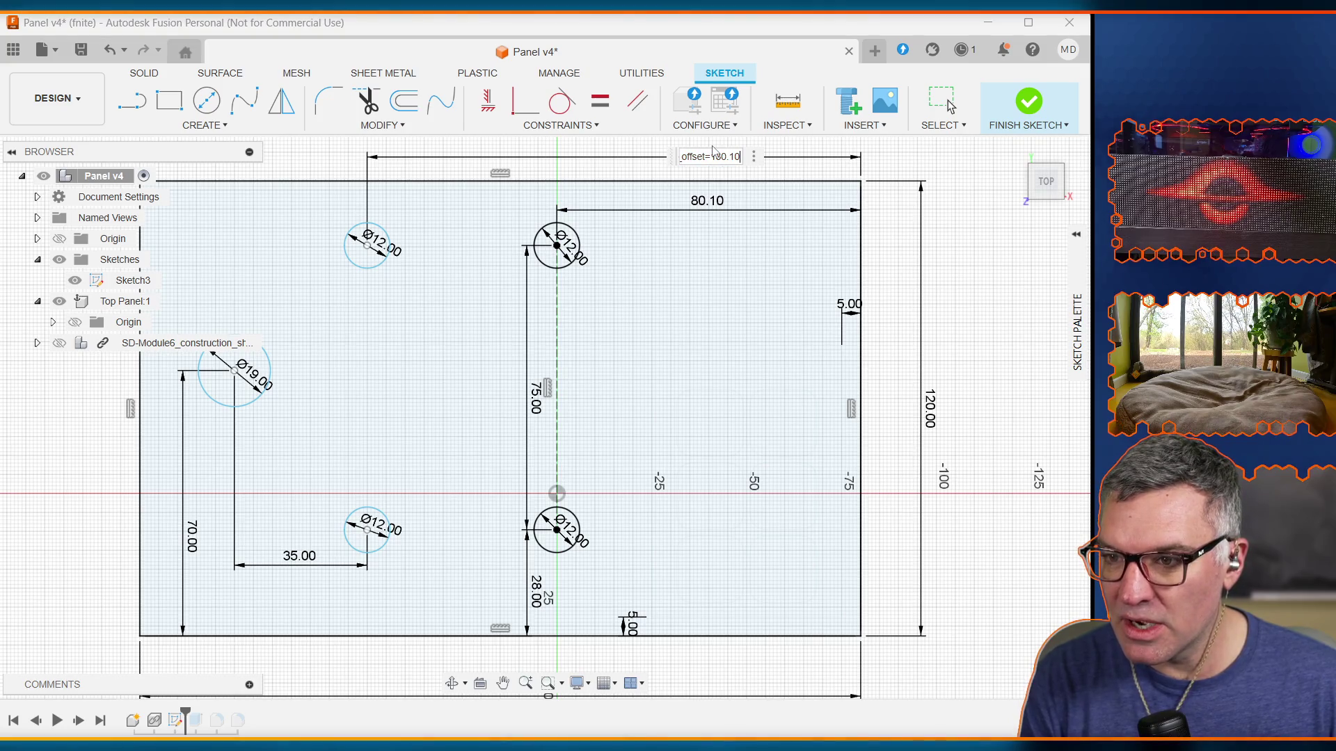
key("Return")
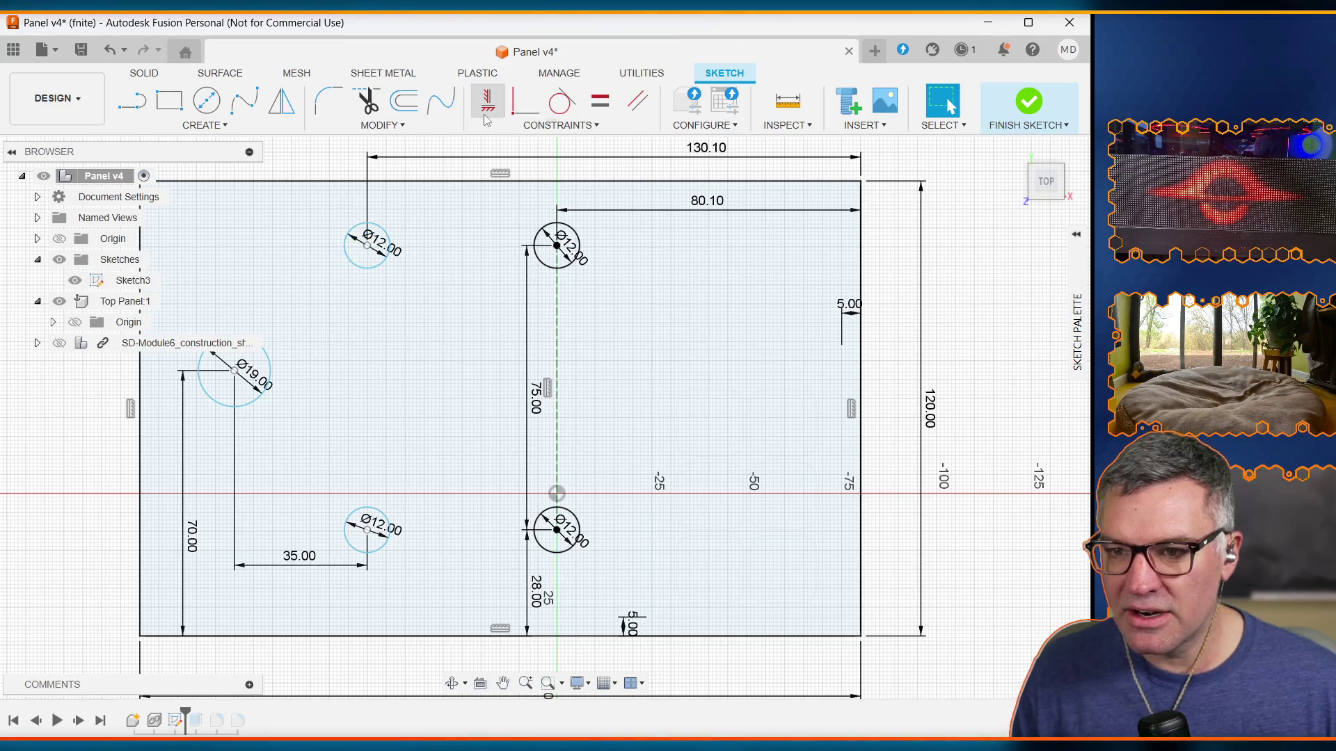
Step: Draw a line from the top-left to the bottom-left Ø12 hole centre and select it
left_click(132, 102)
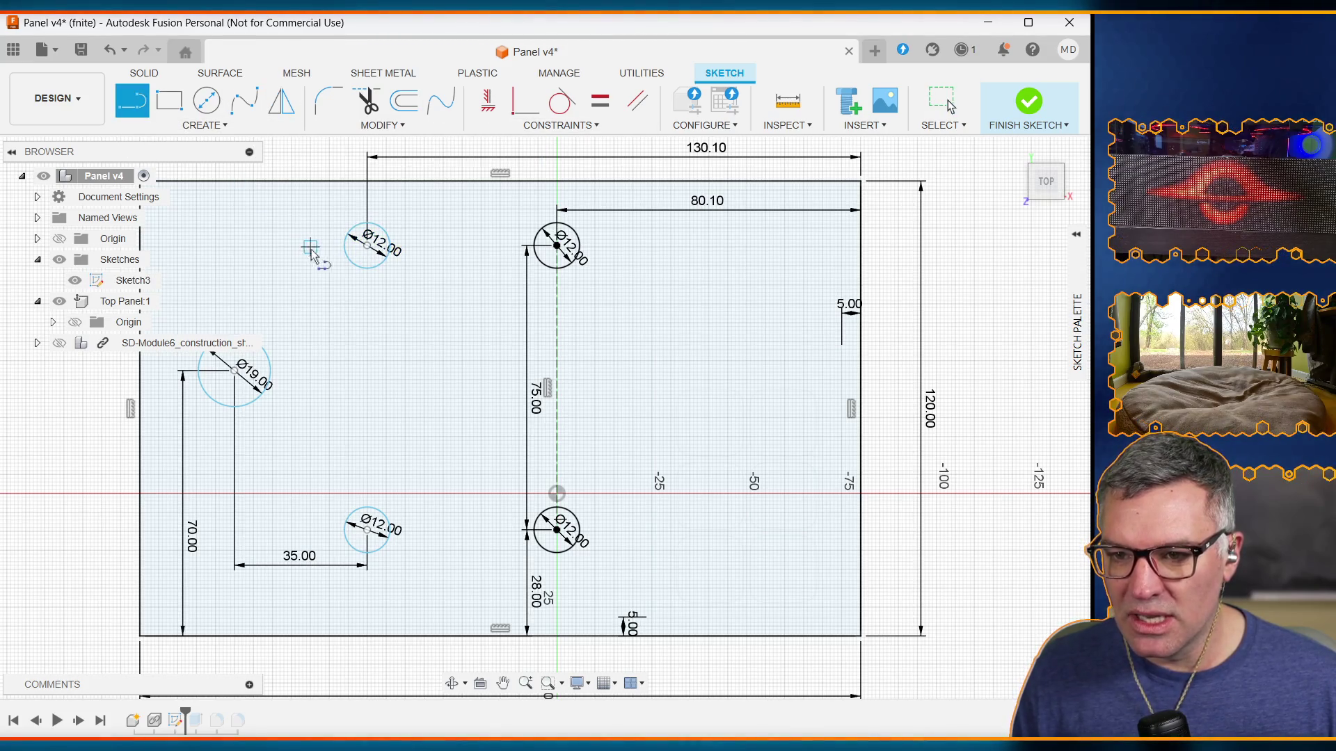
left_click(367, 244)
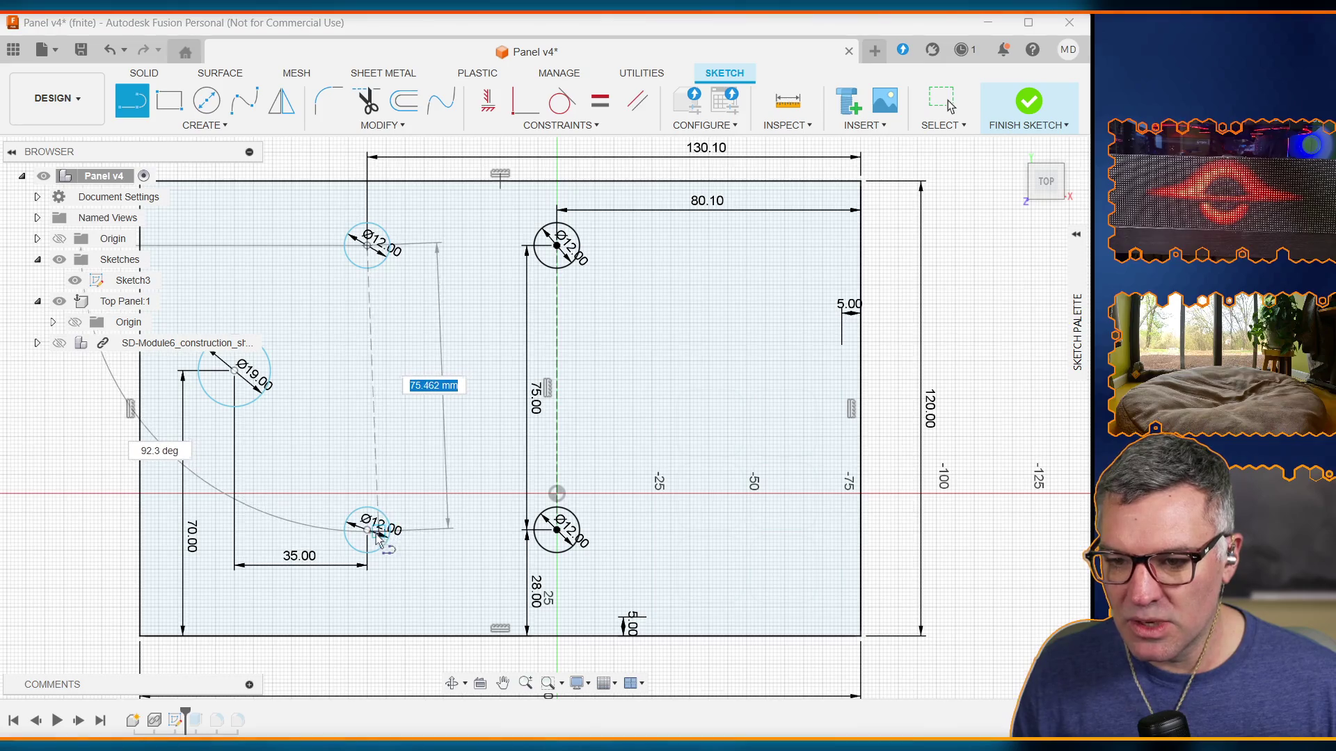
left_click(367, 530)
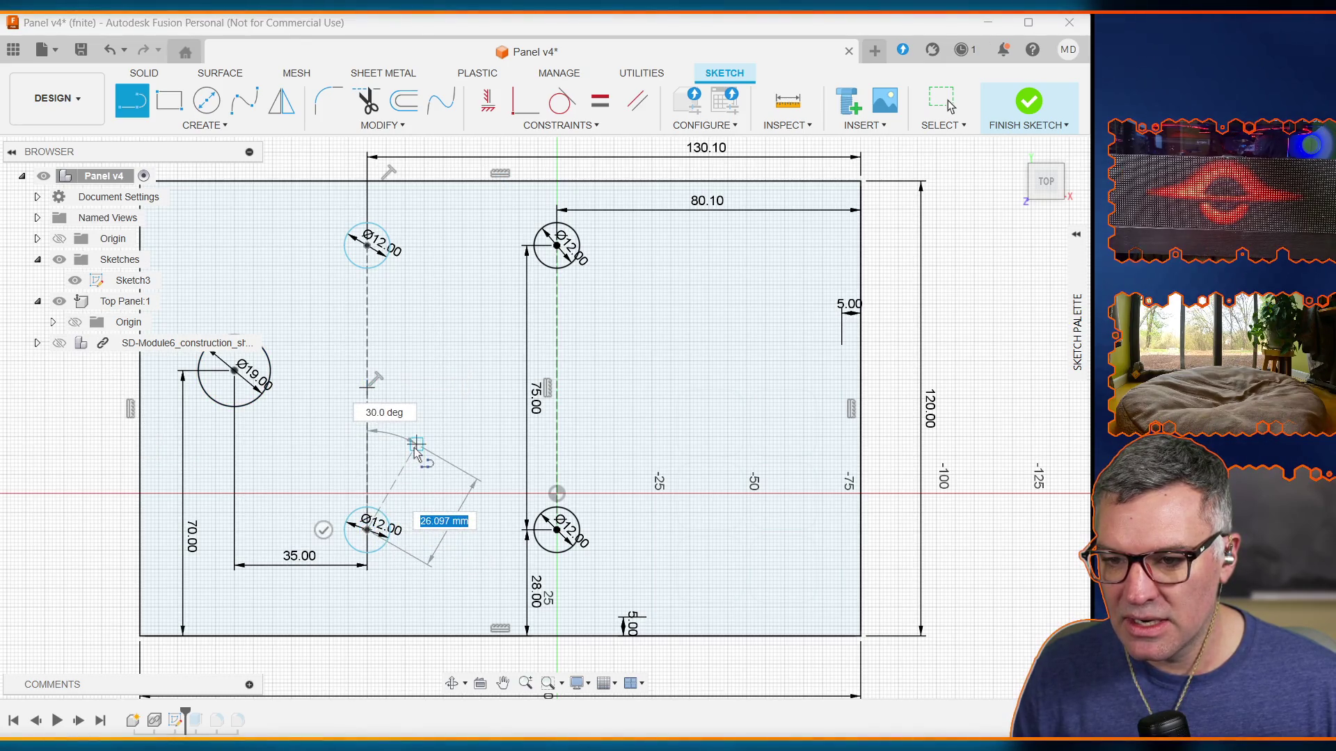
key("Escape")
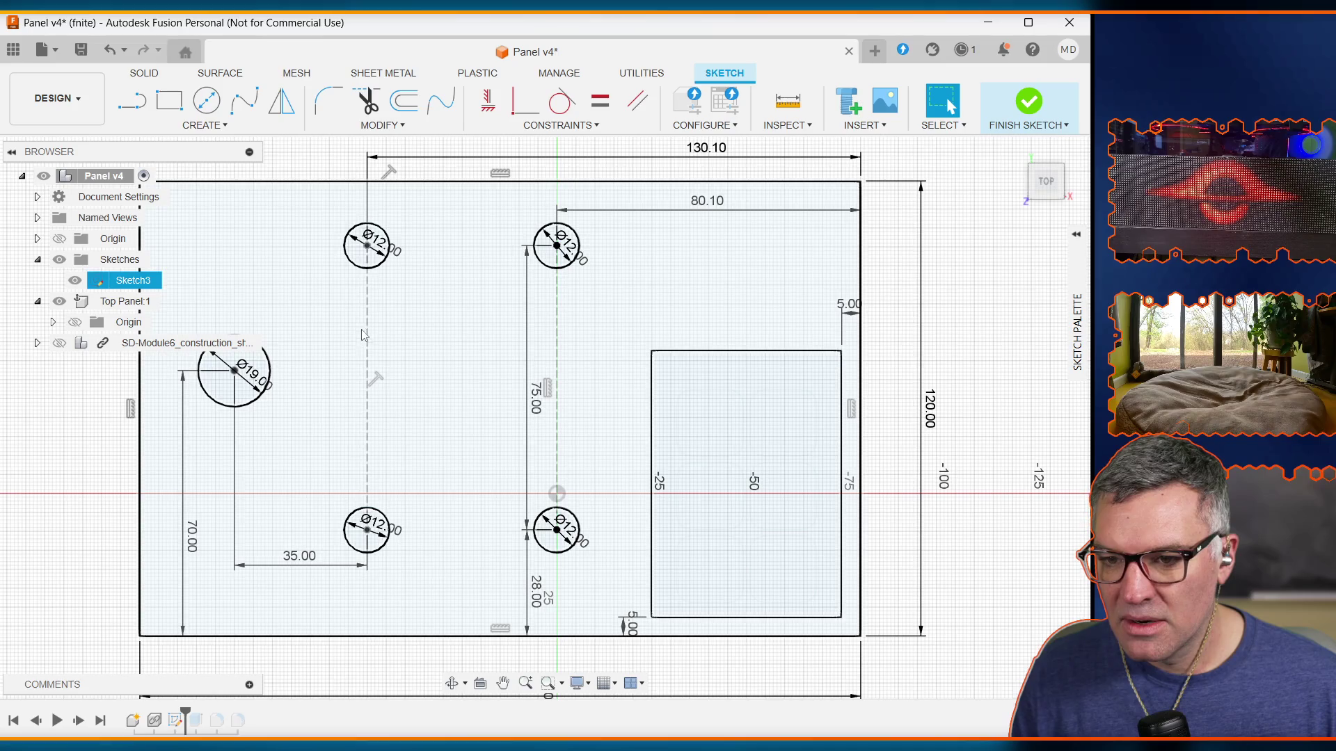
left_click(368, 336)
left_click(369, 338)
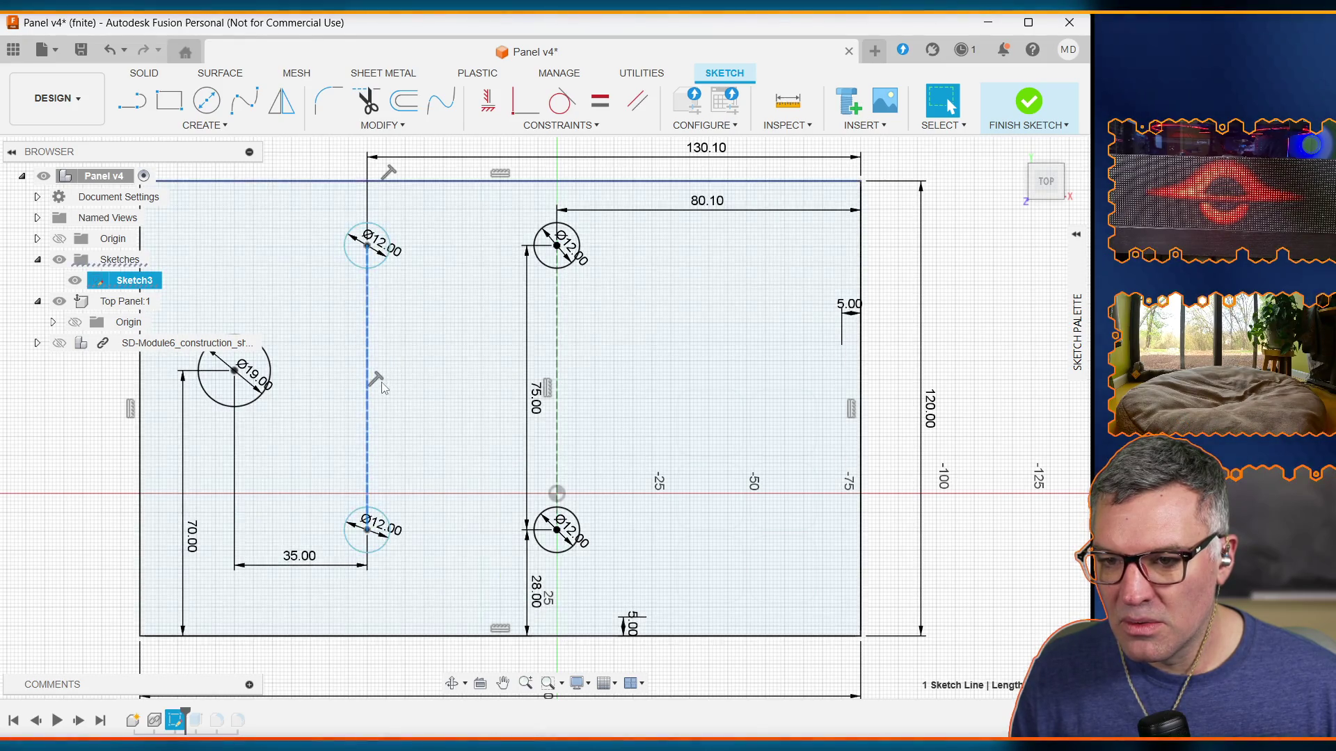
key("Escape")
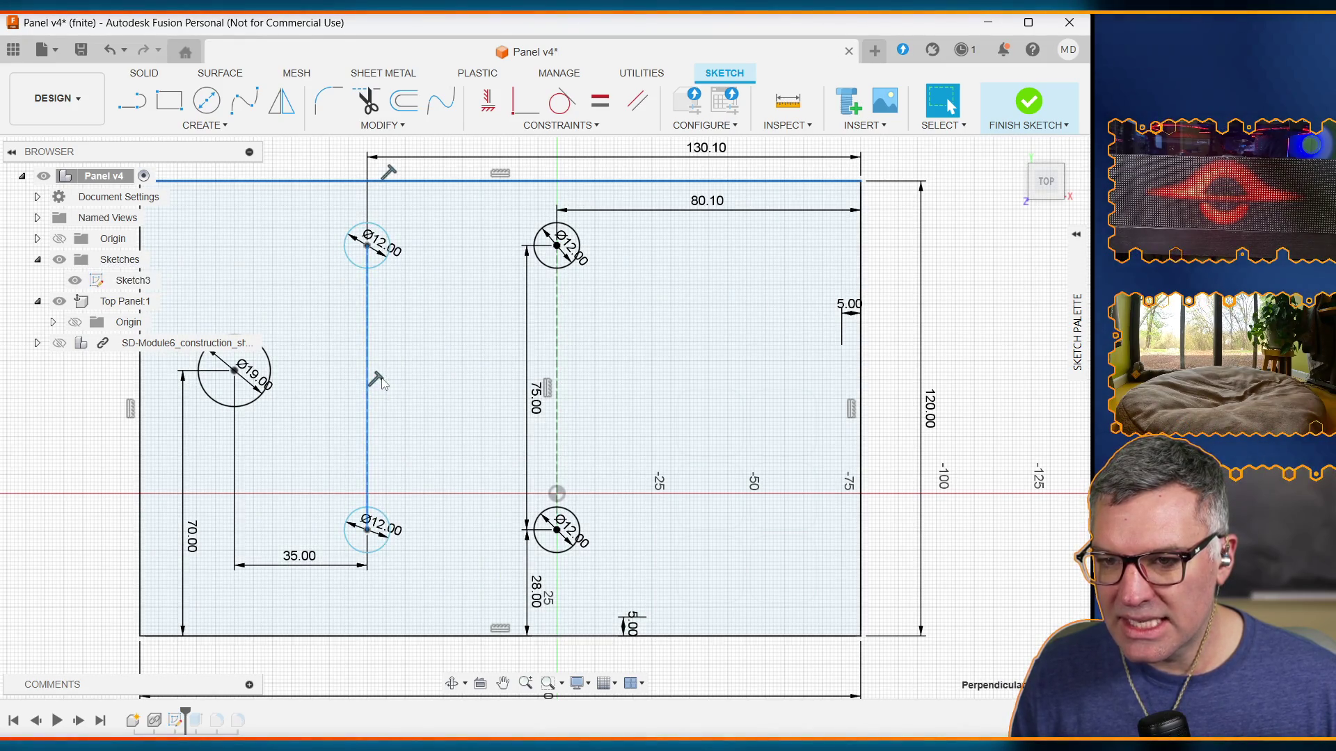
left_click(402, 411)
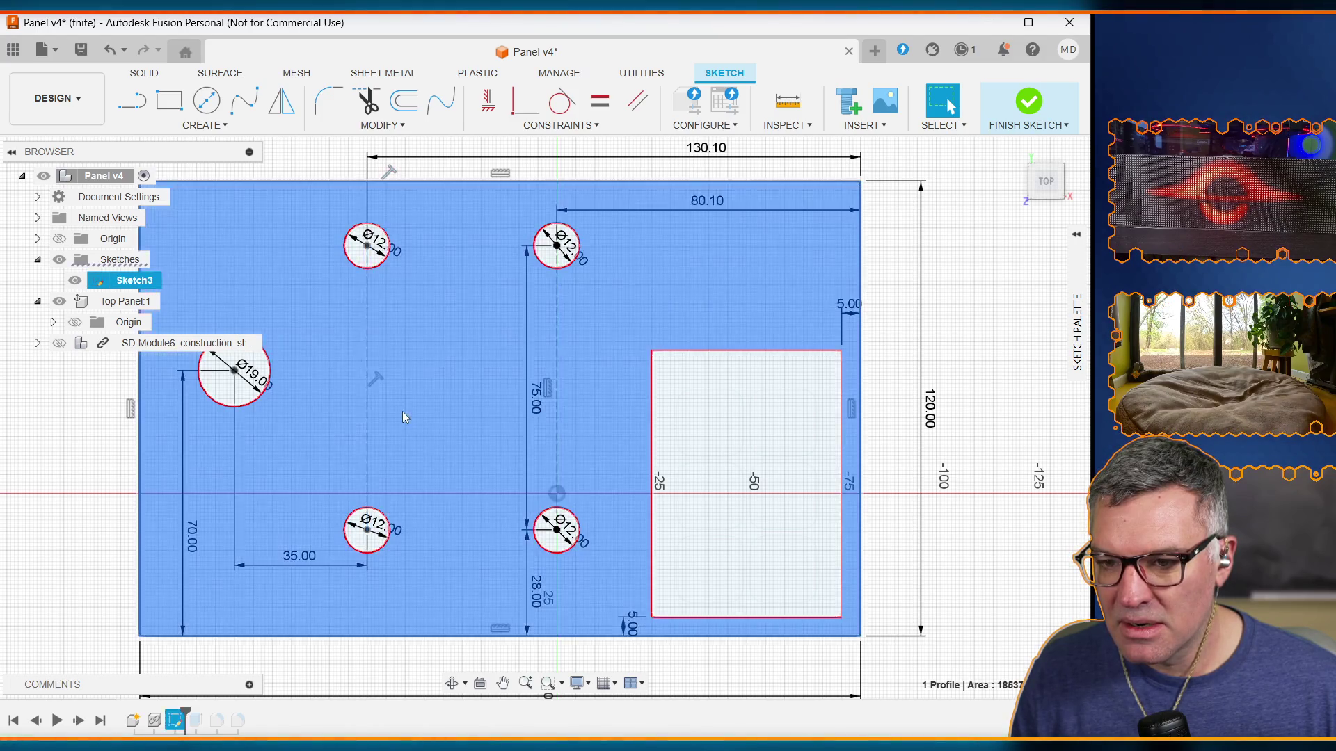
left_click(368, 362)
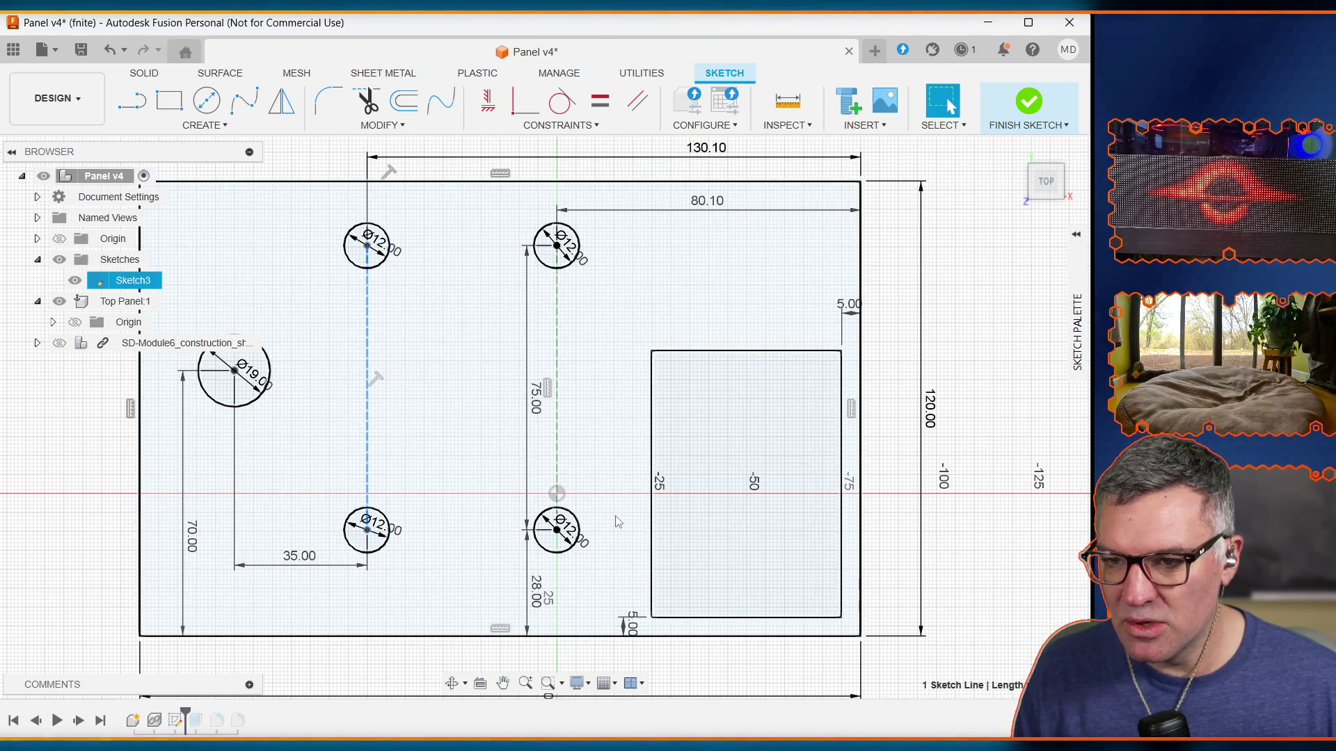
left_click(378, 131)
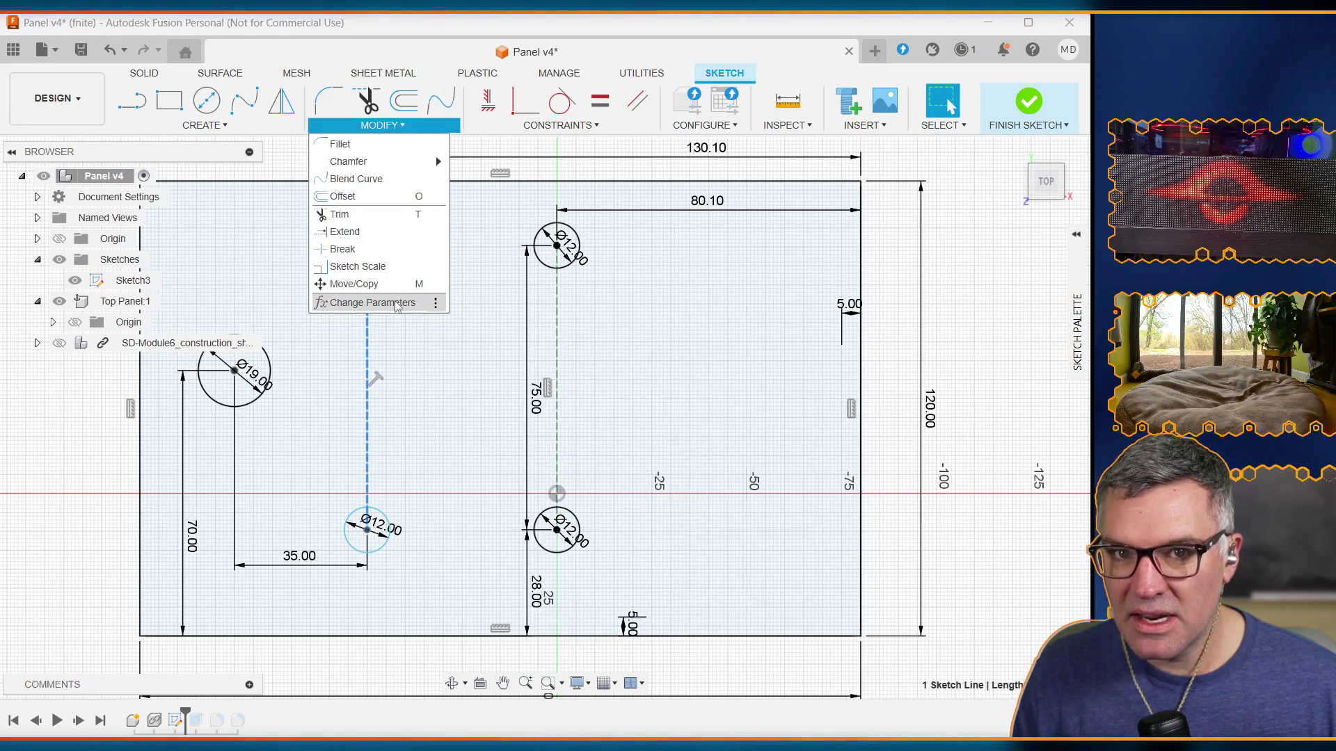
Step: Test a 110.10 offset for the left holes, then revert it to 130.10
left_click(745, 418)
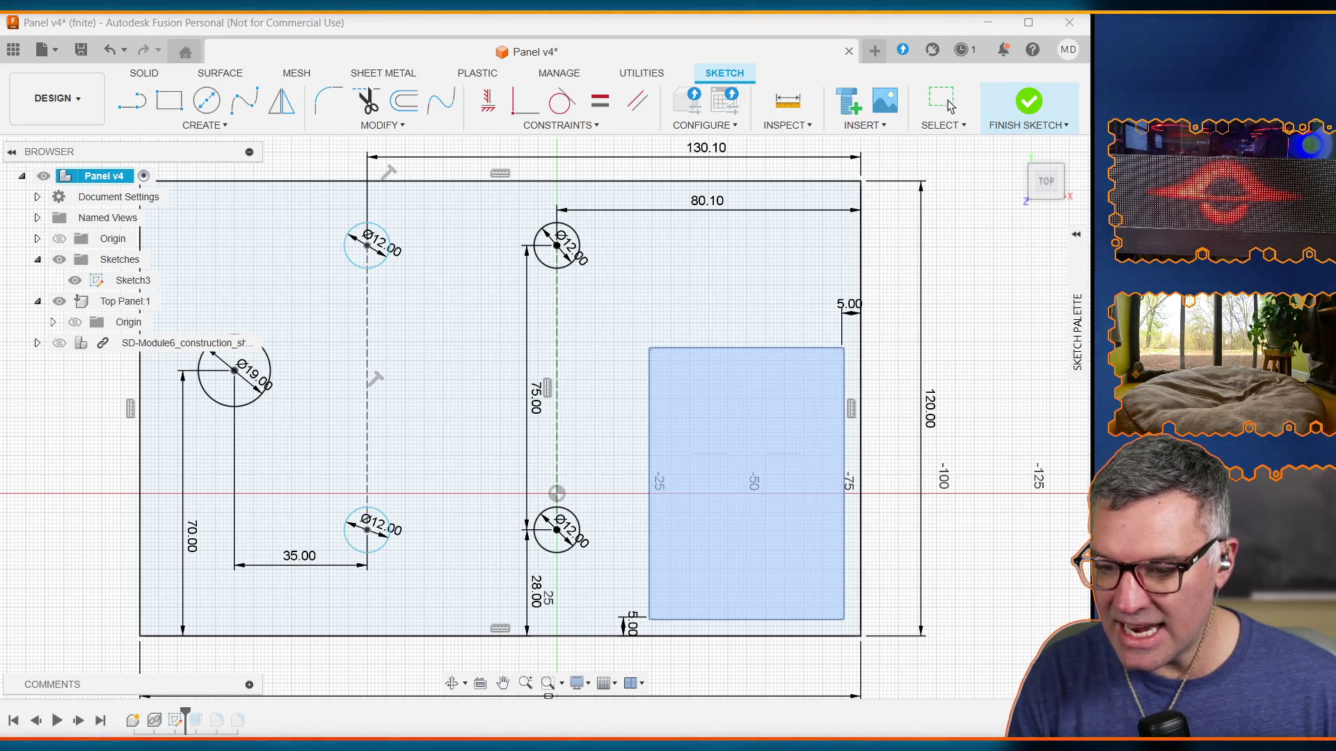
key("ctrl+z")
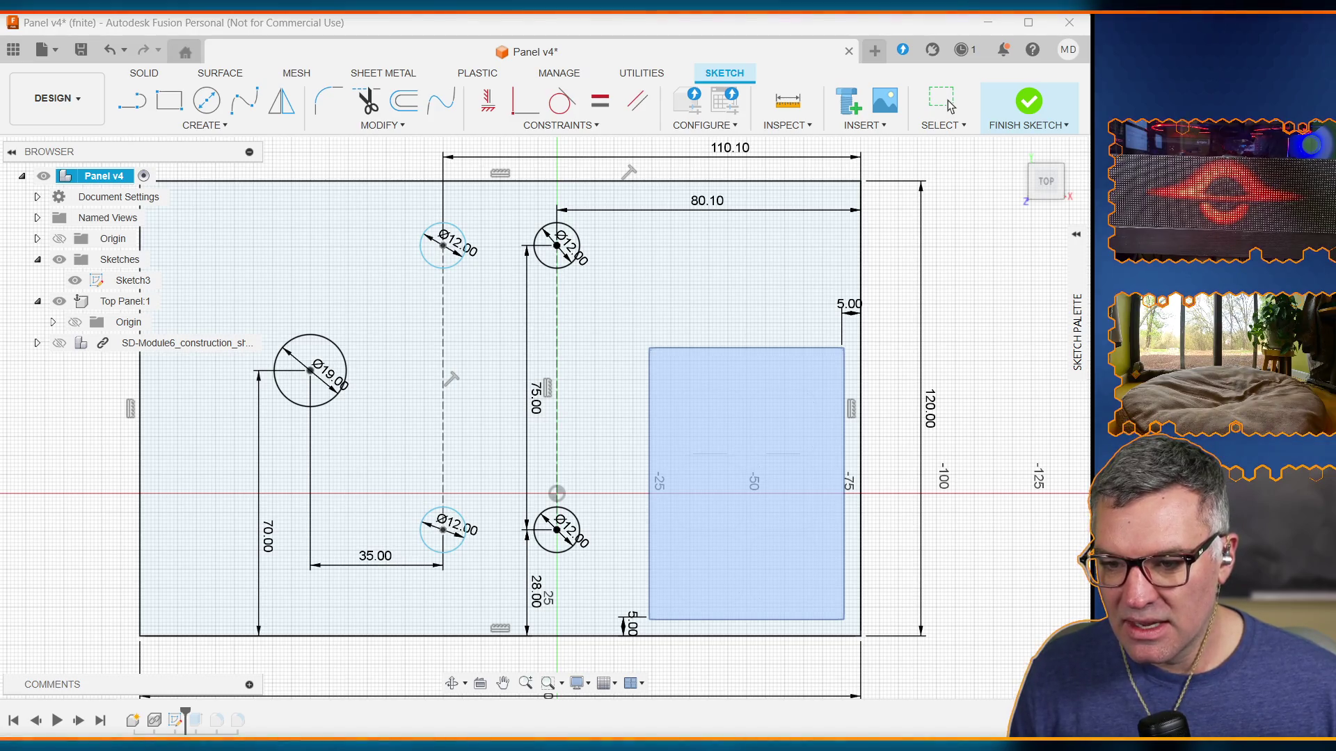
left_click(453, 631)
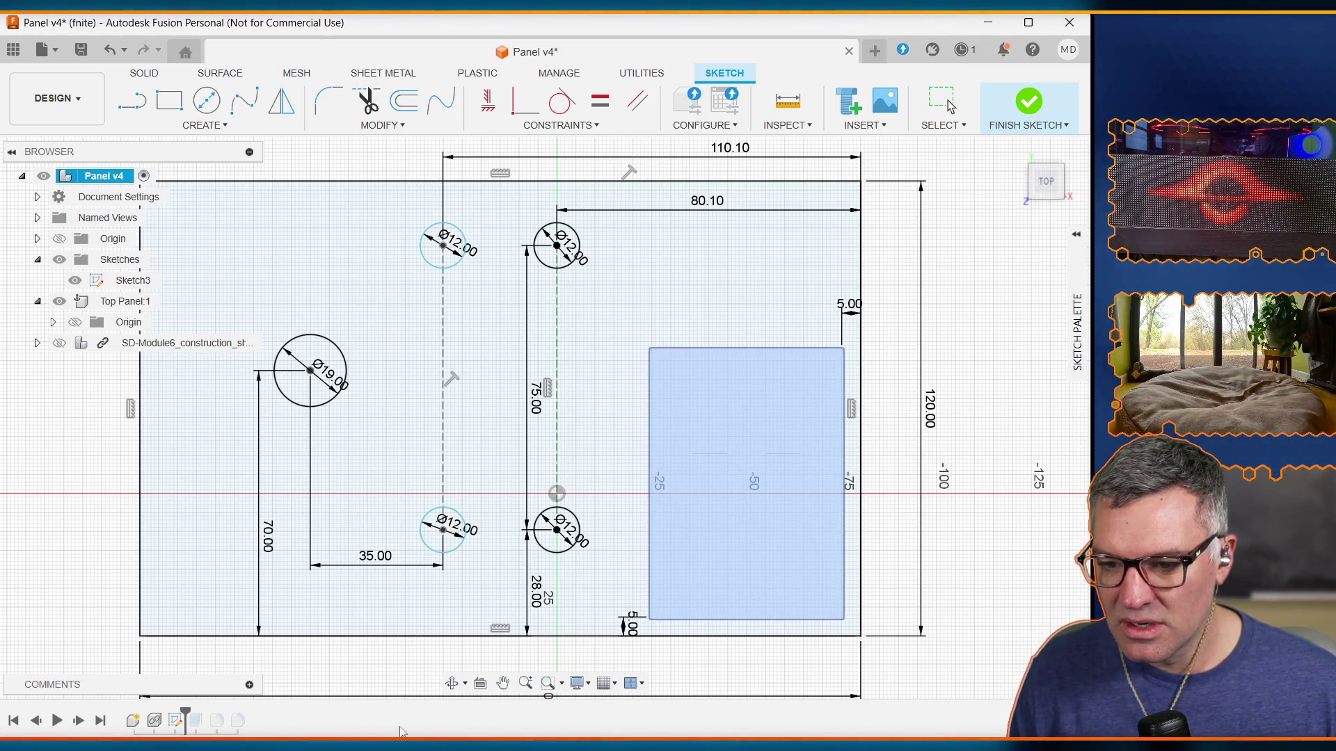
key("ctrl+z")
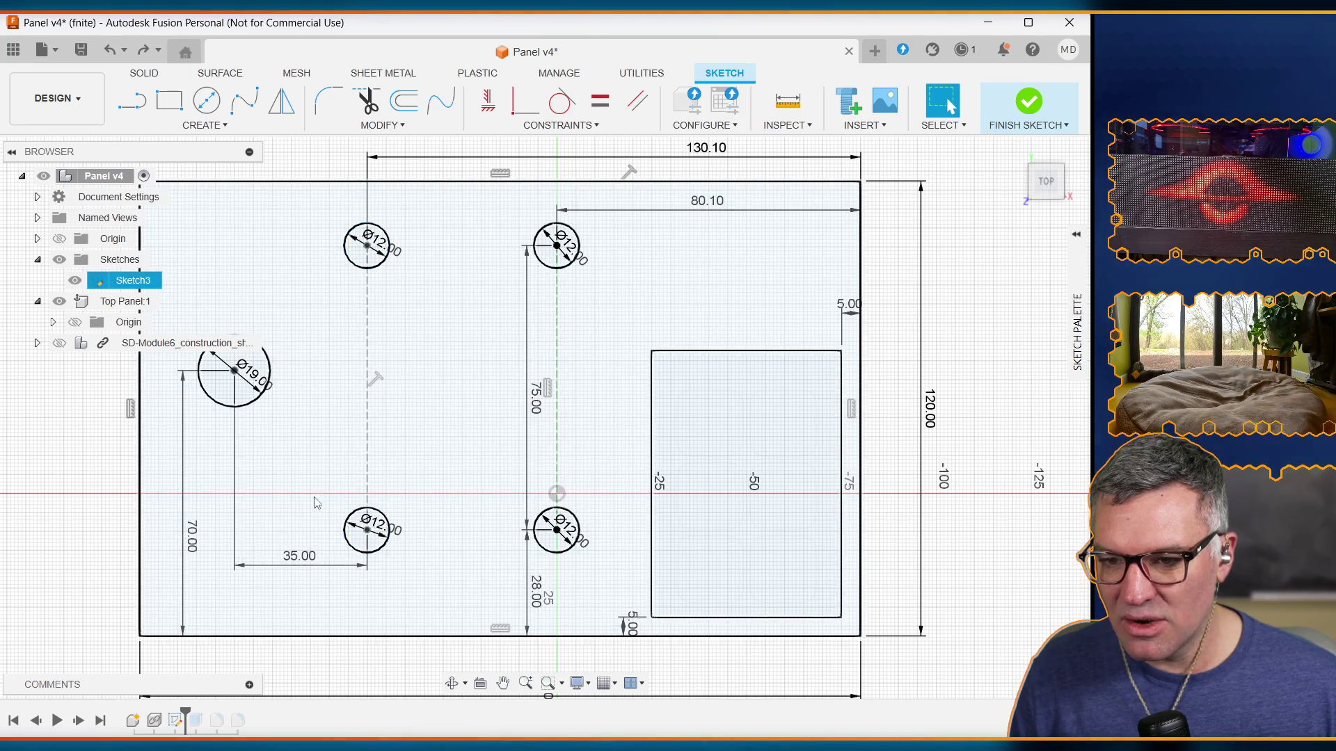
Step: Undo the construction line between the left Ø12 hole centres
key("ctrl+z")
key("ctrl+y")
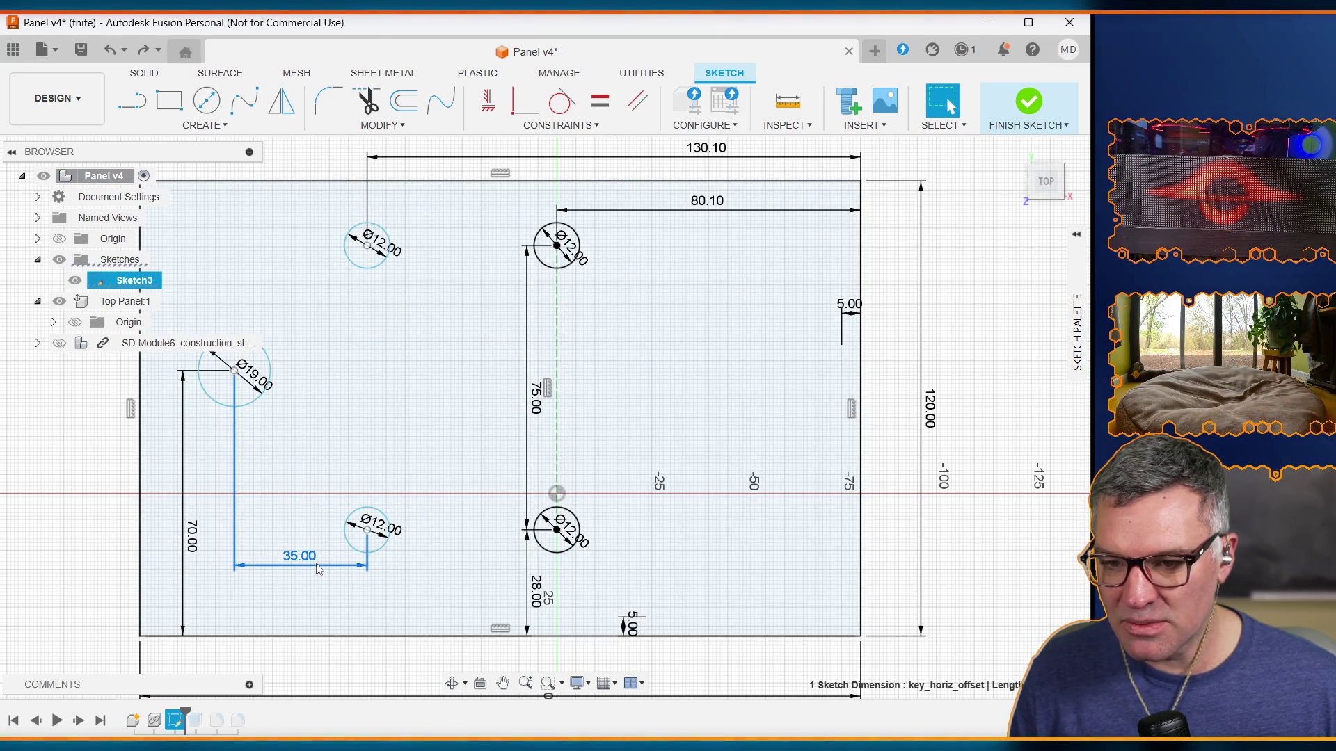
key("ctrl+y")
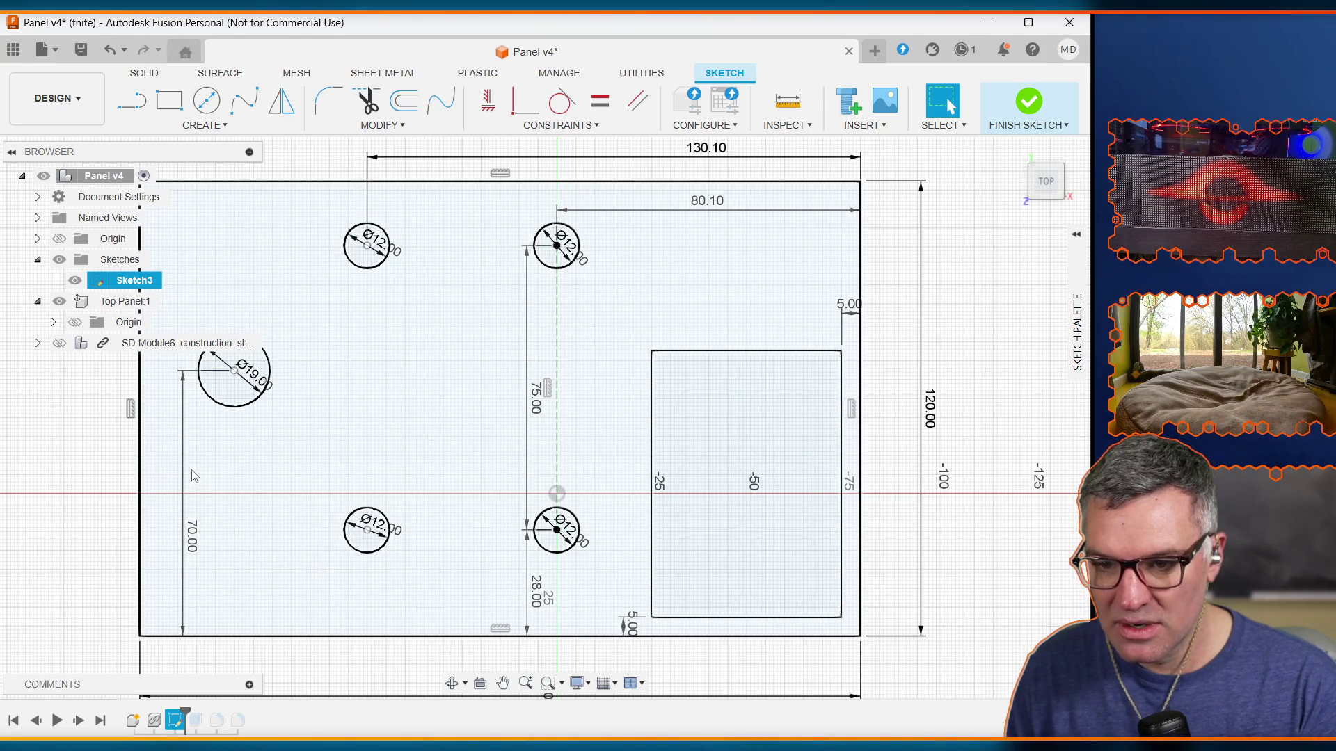
key("ctrl+z")
key("ctrl+y")
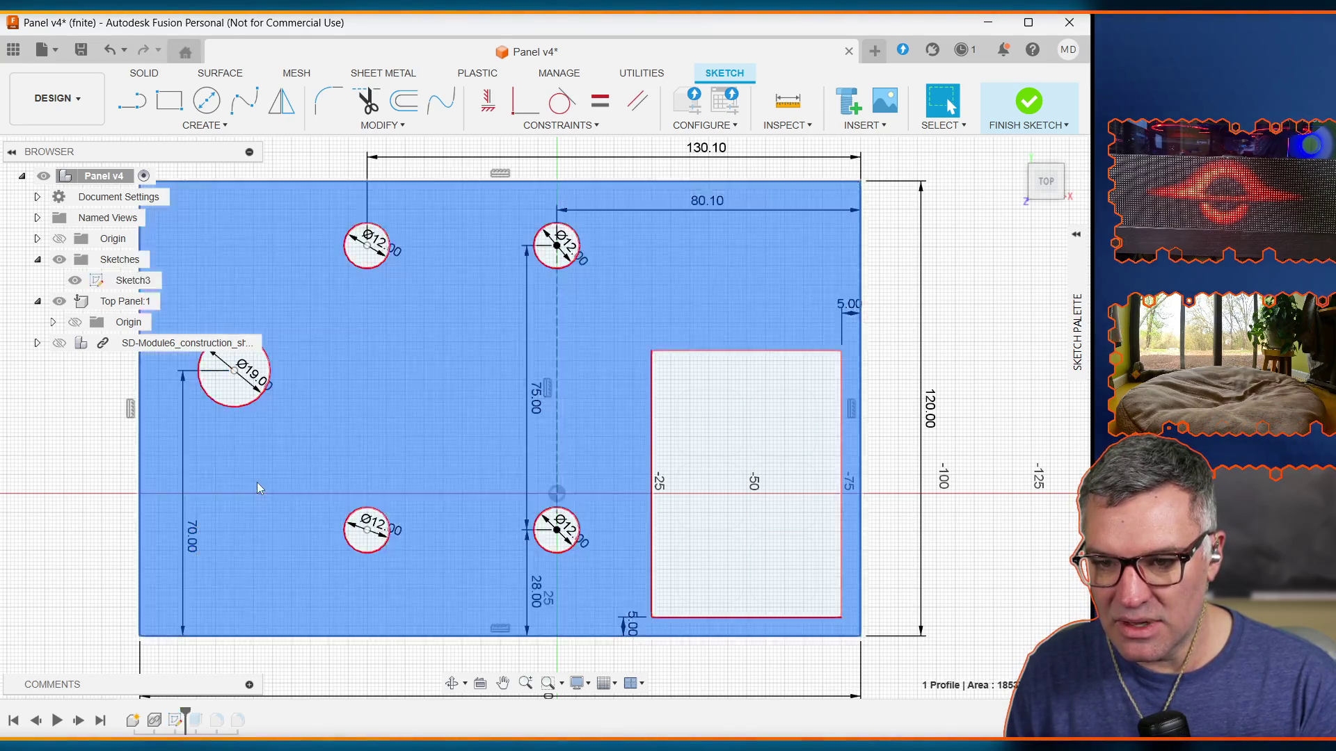
key("ctrl+z")
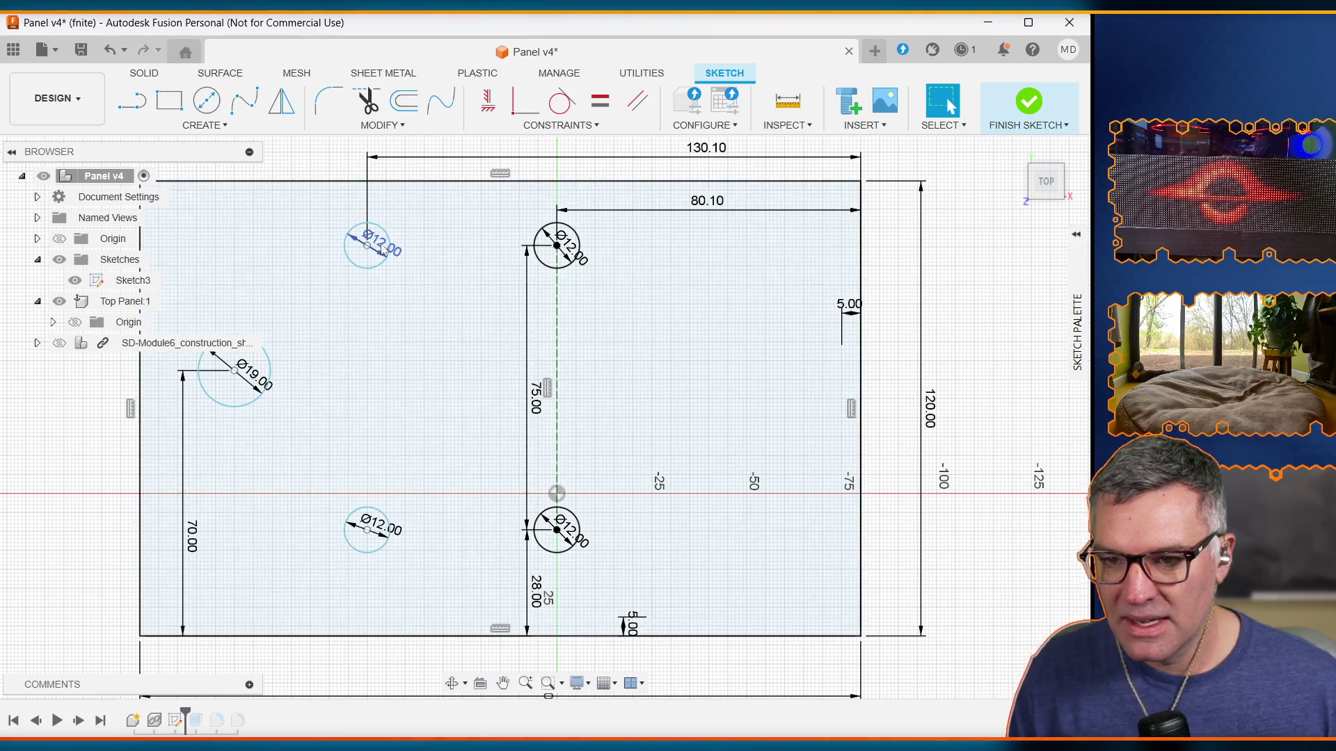
left_click(131, 101)
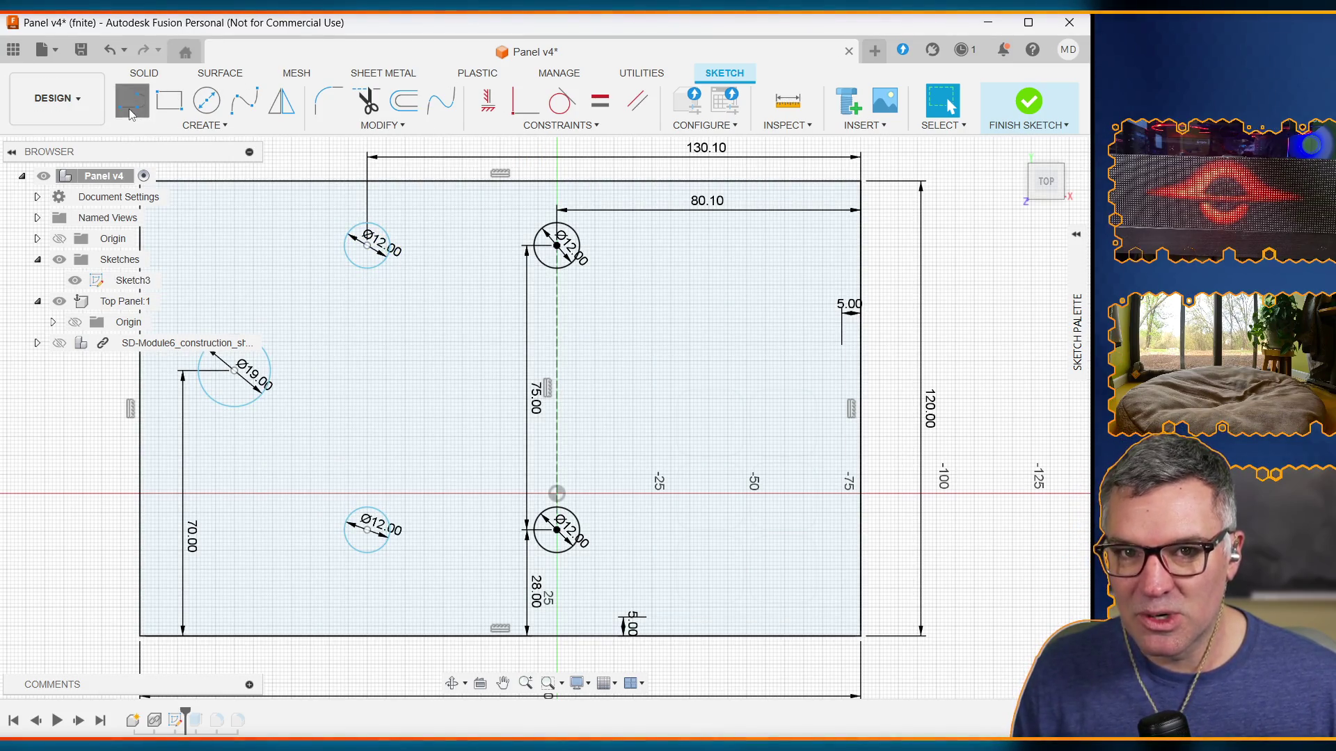
Step: Draw construction lines joining the left hole pair (75 mm), the bottom pair (50 mm) and the top pair
left_click(367, 245)
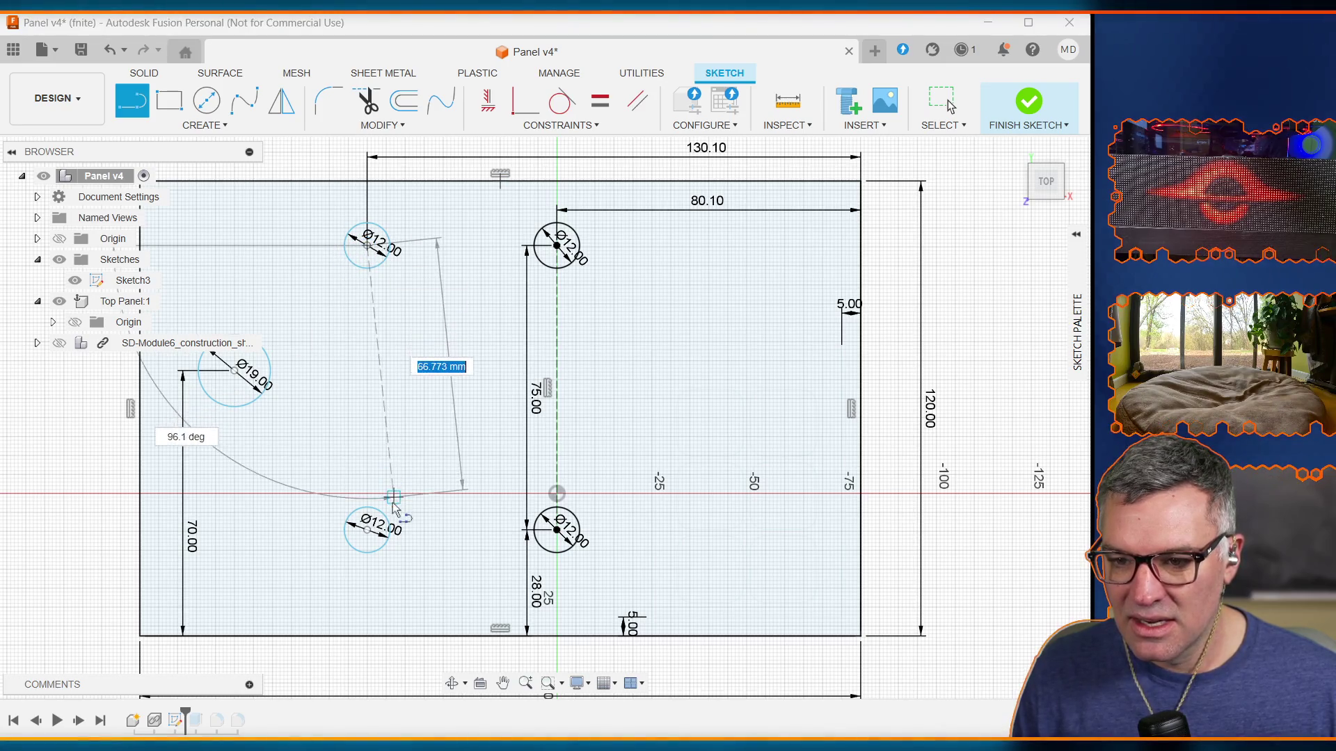
left_click(367, 530)
key("Escape")
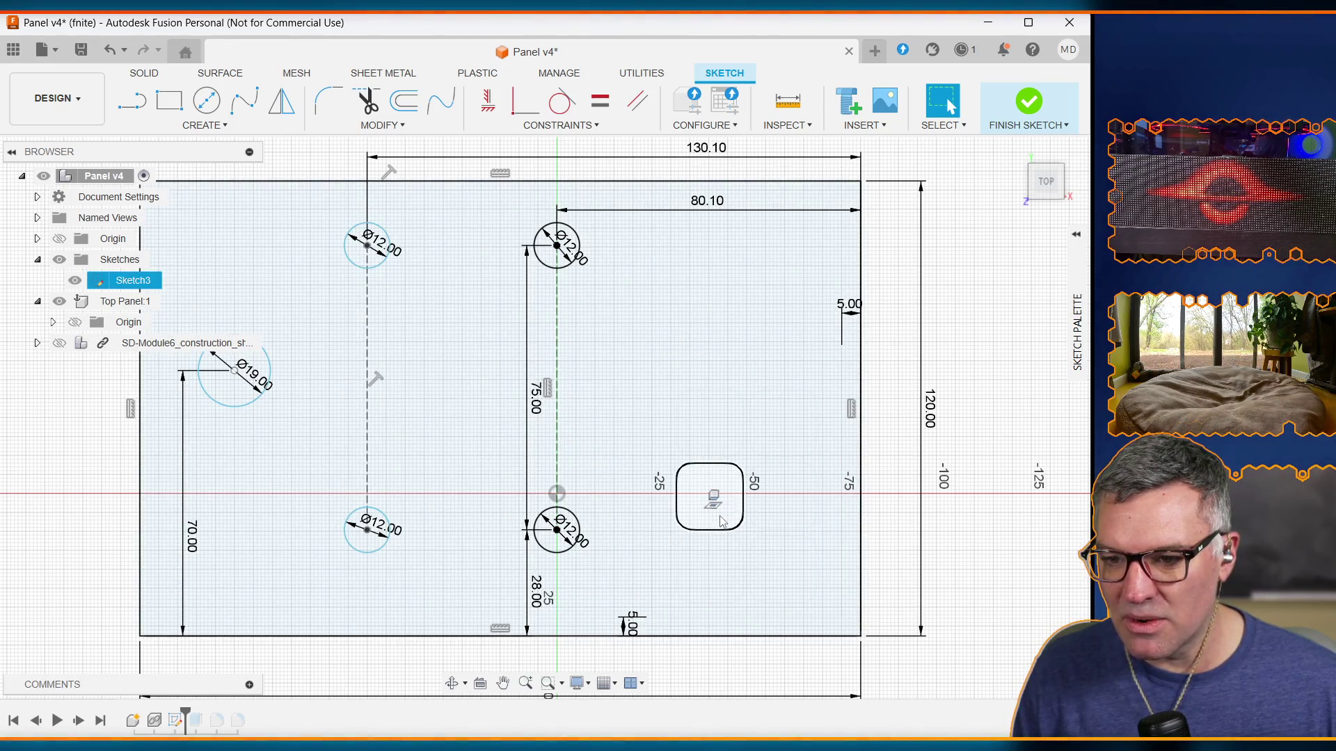
left_click(534, 597)
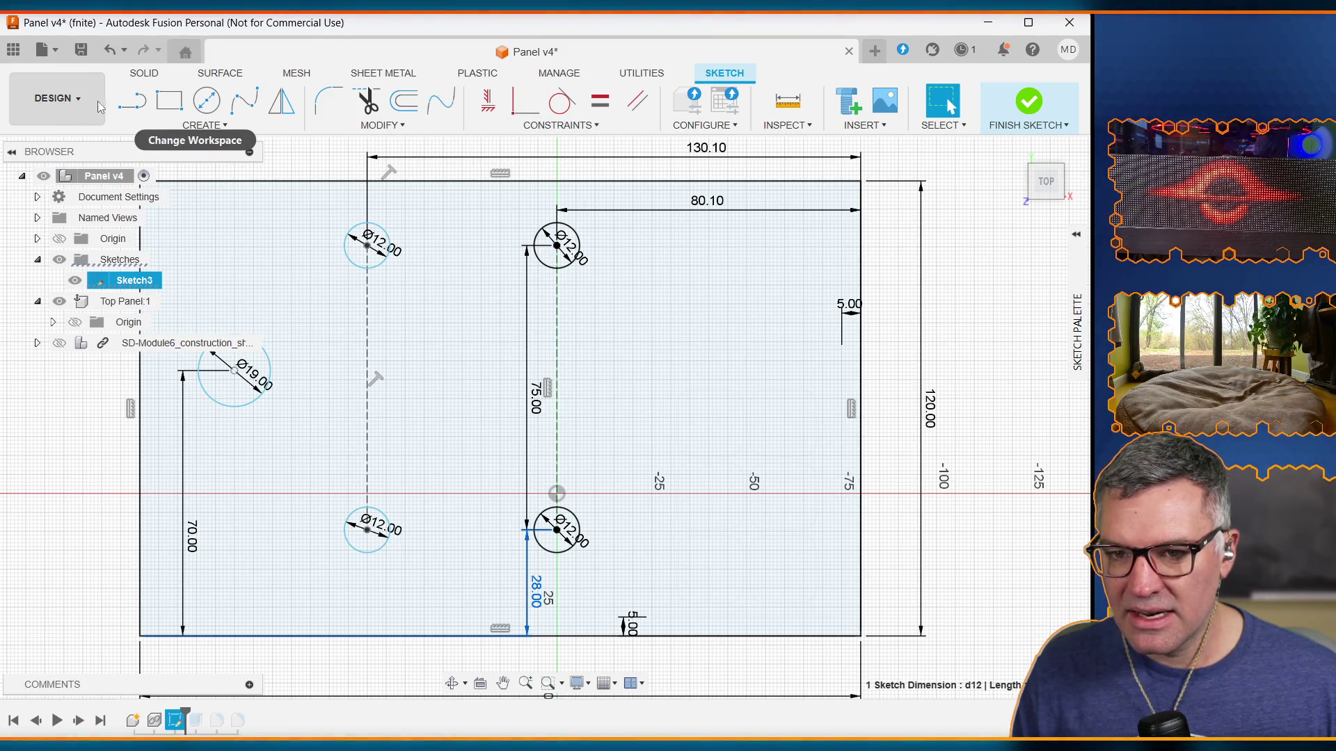
left_click(130, 105)
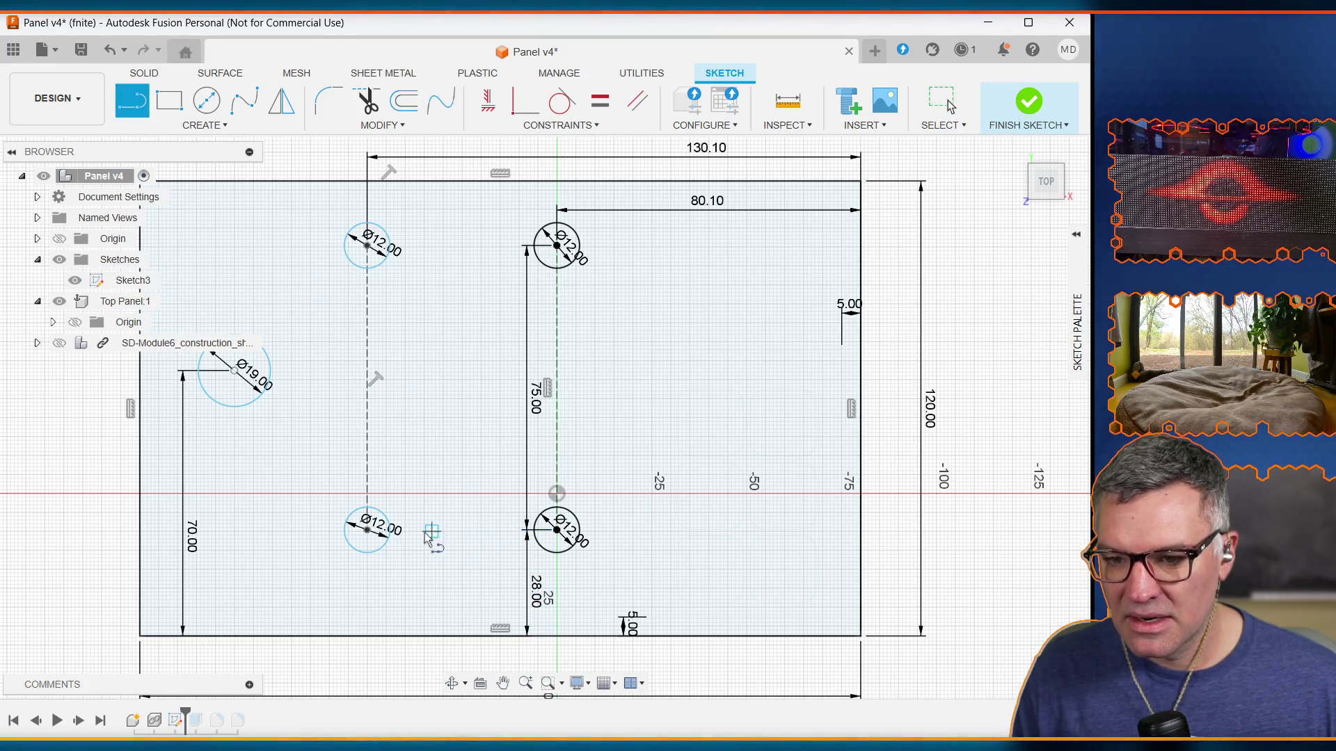
left_click(367, 530)
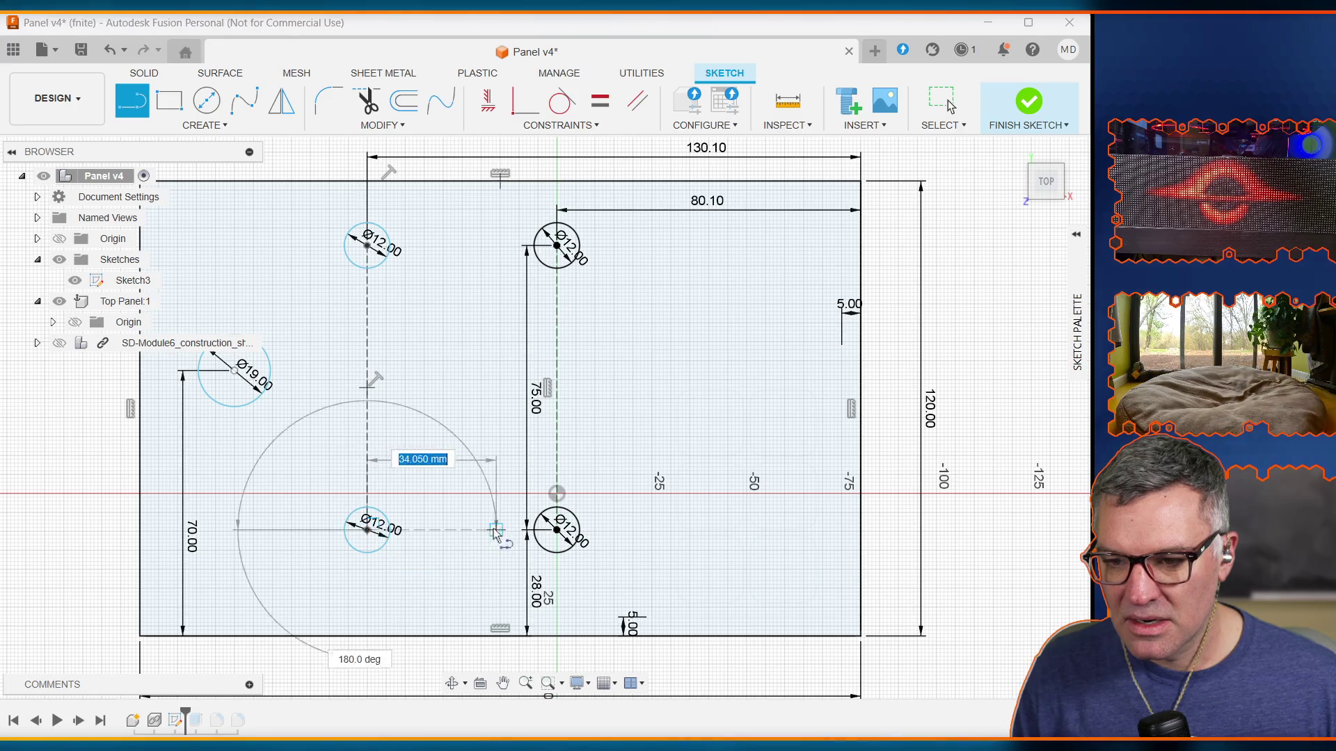
double_click(558, 532)
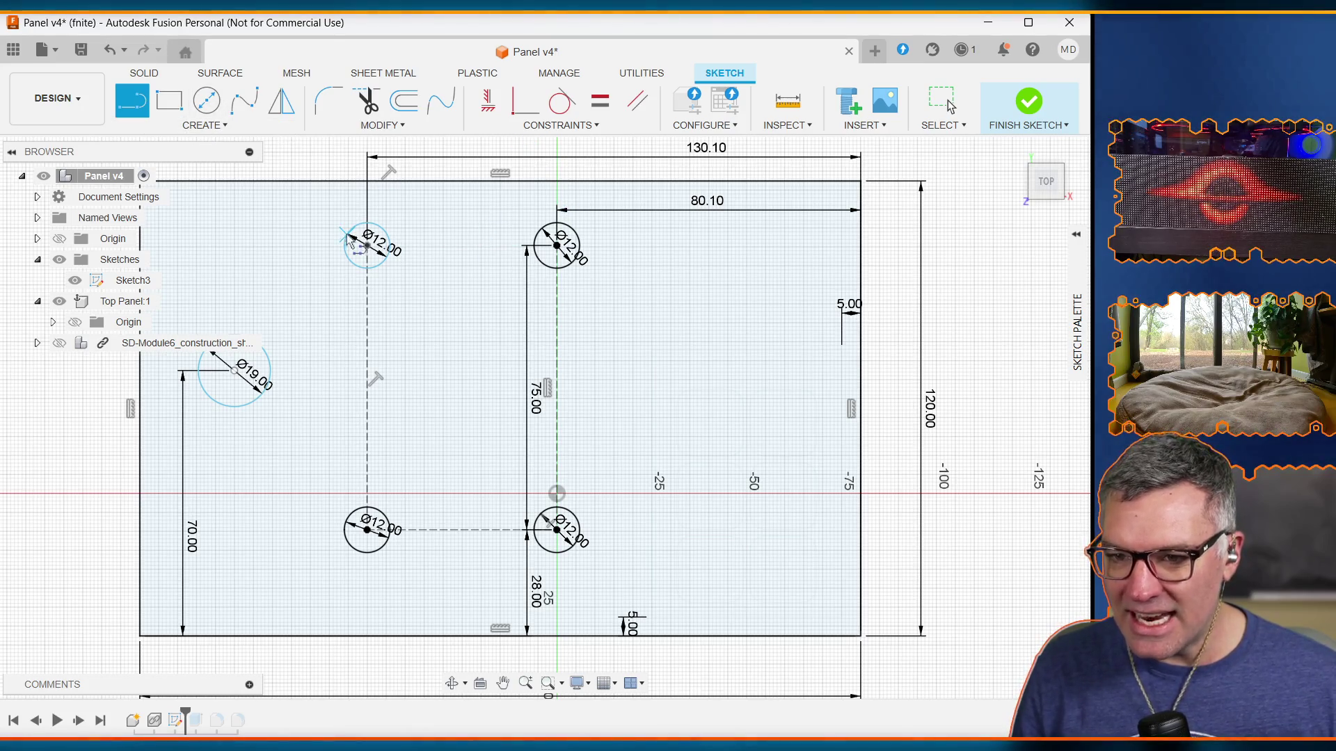
left_click(368, 246)
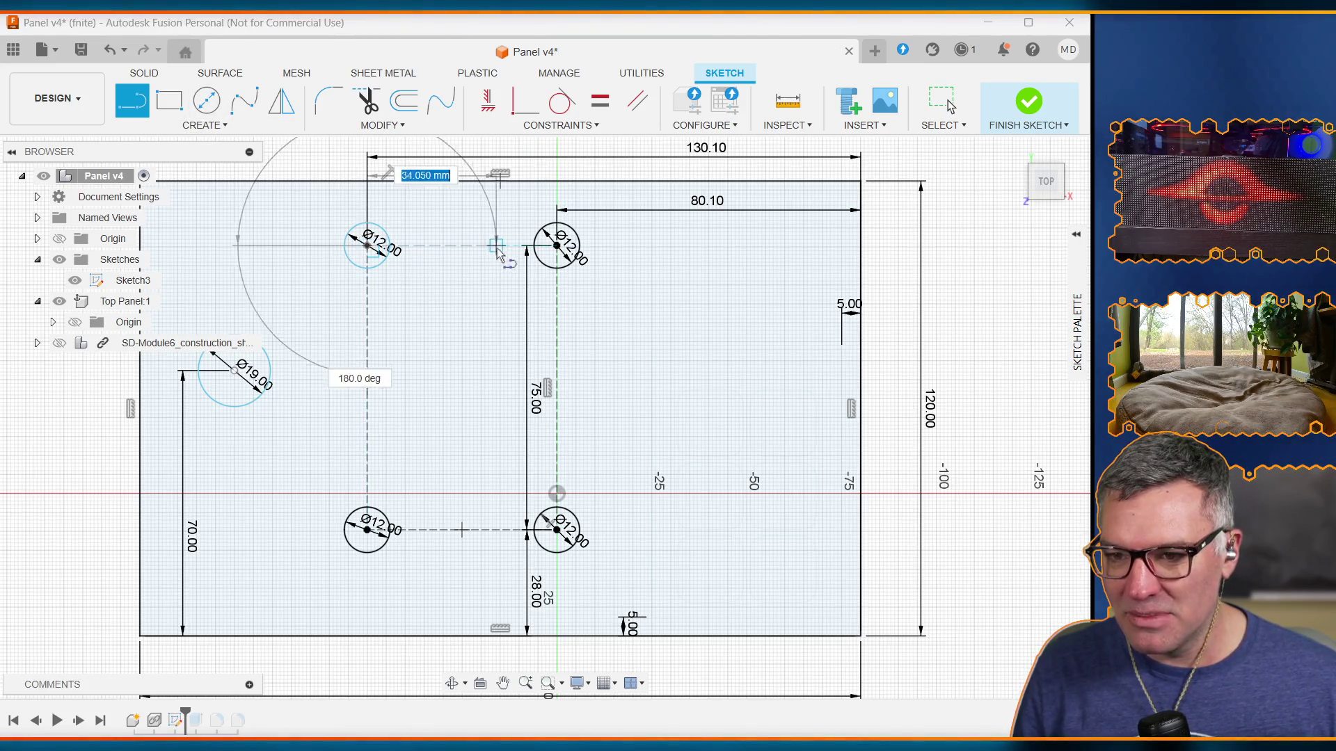
double_click(556, 246)
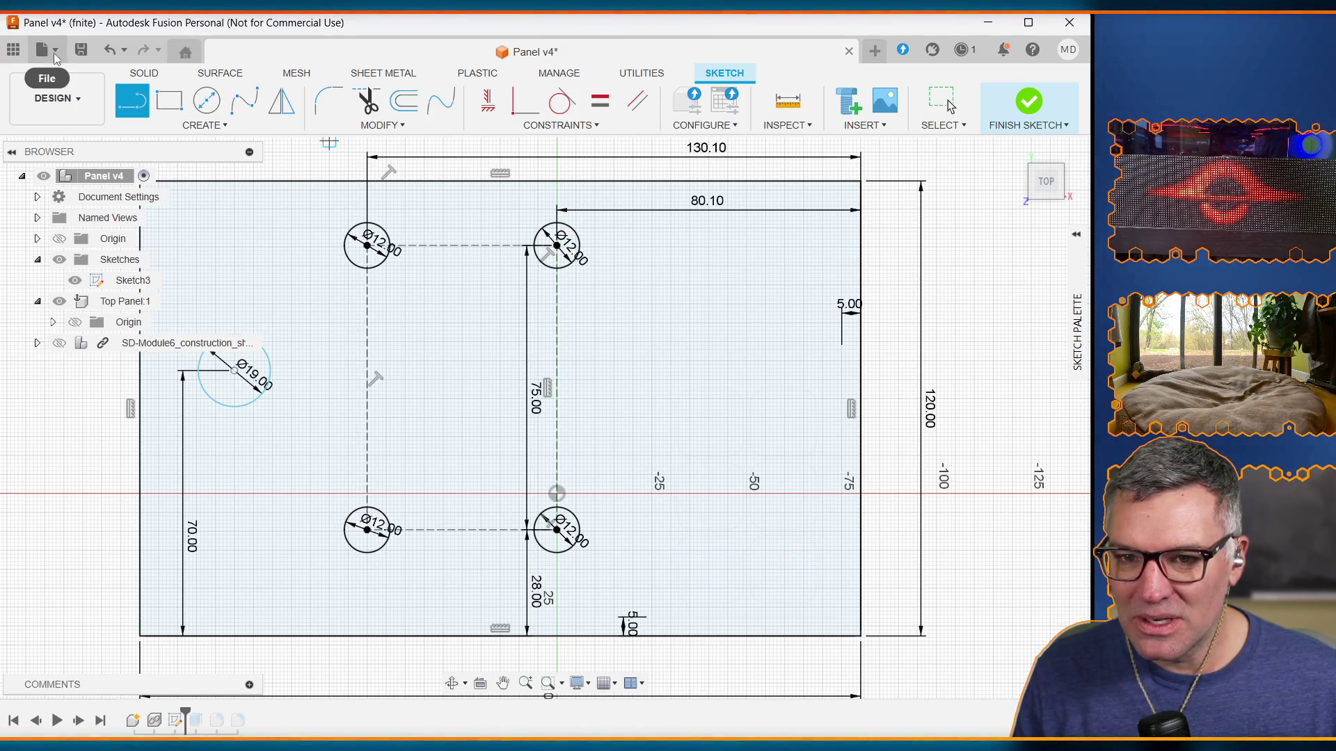
Step: Open the Change Parameters table and move its window higher on screen
left_click(216, 128)
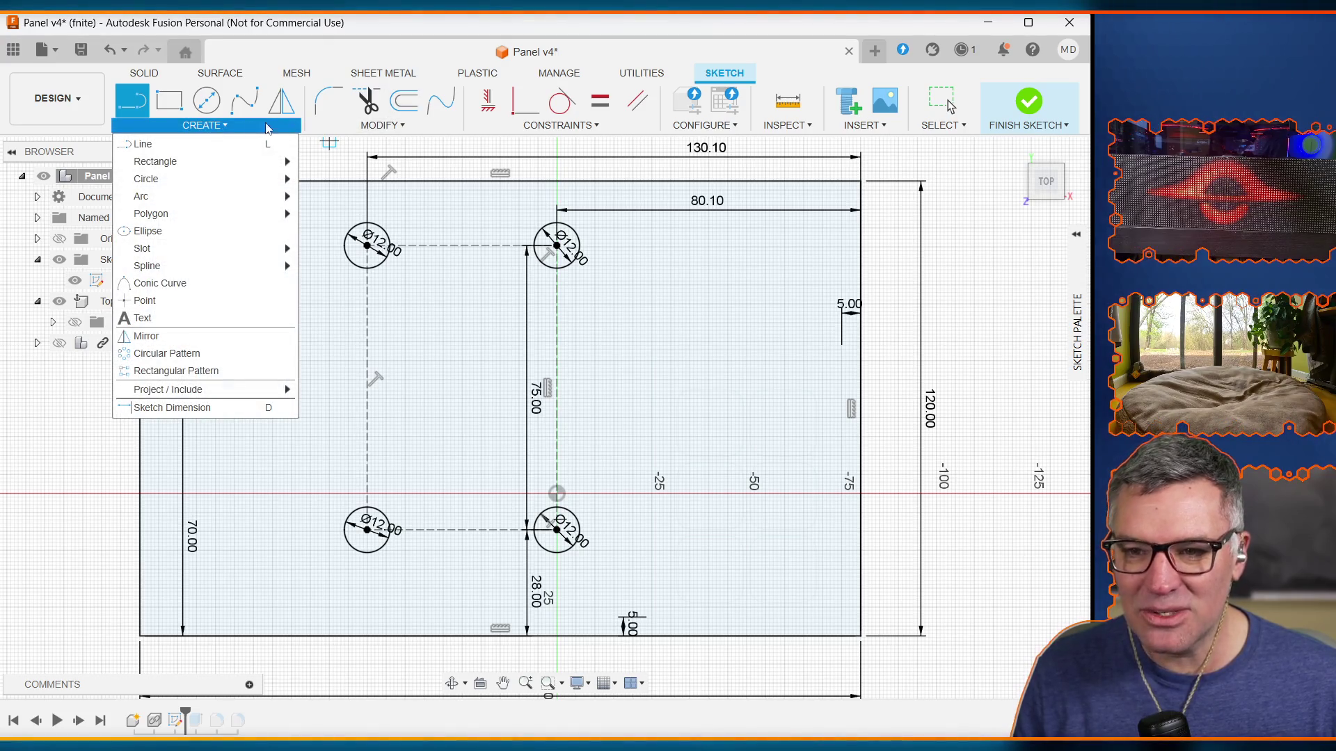
left_click(381, 126)
left_click(388, 303)
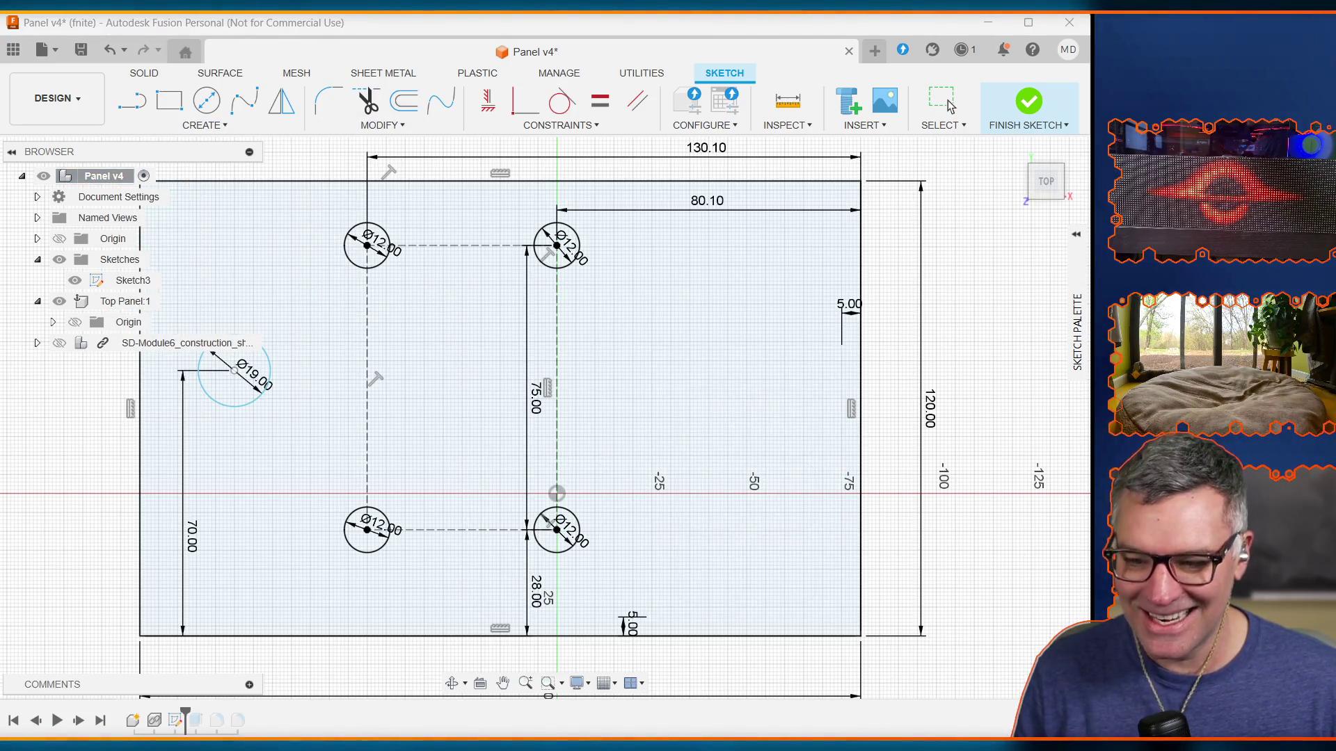
mouse_move(456, 473)
left_mouse_down()
mouse_move(457, 617)
mouse_move(447, 370)
mouse_move(469, 171)
mouse_move(447, 596)
mouse_move(453, 299)
left_mouse_up()
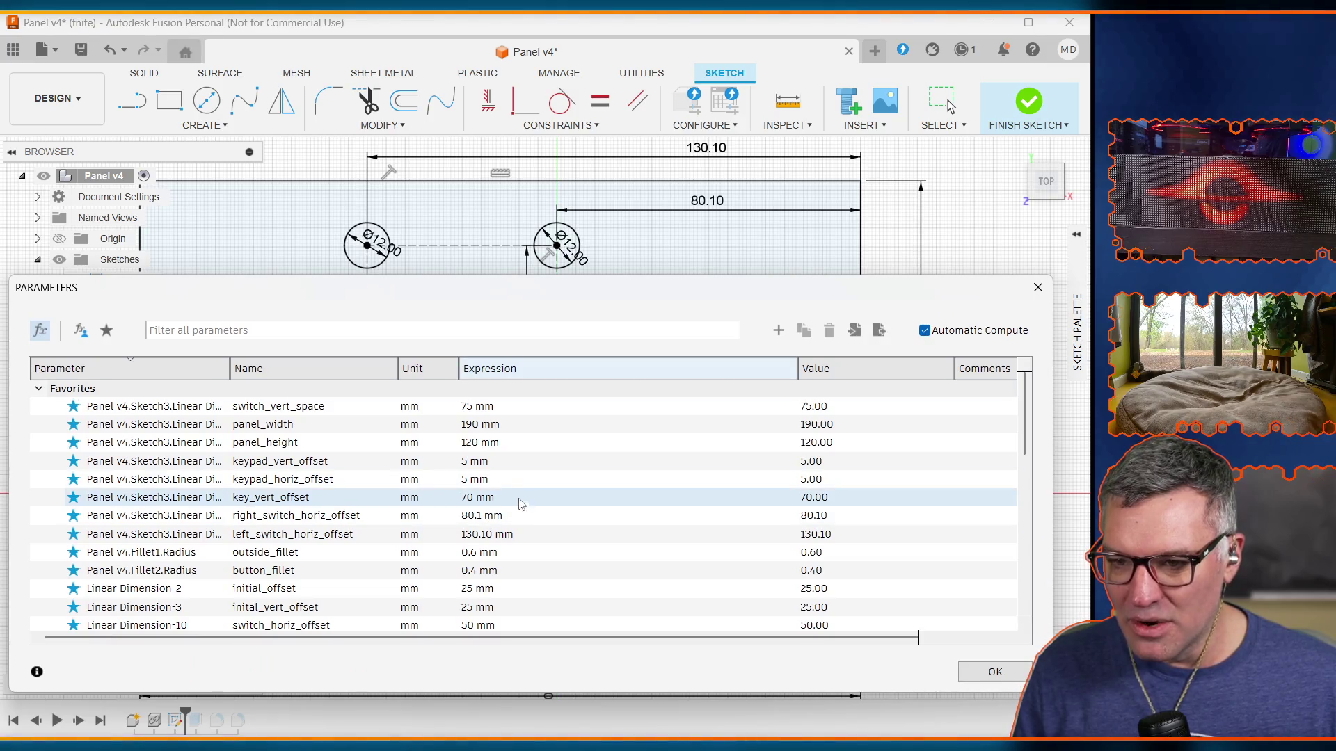
Step: Set right_switch_horiz_offset's expression to 15 mm in the Parameters table
scroll(519, 515, "down", 5)
scroll(516, 523, "down", 3)
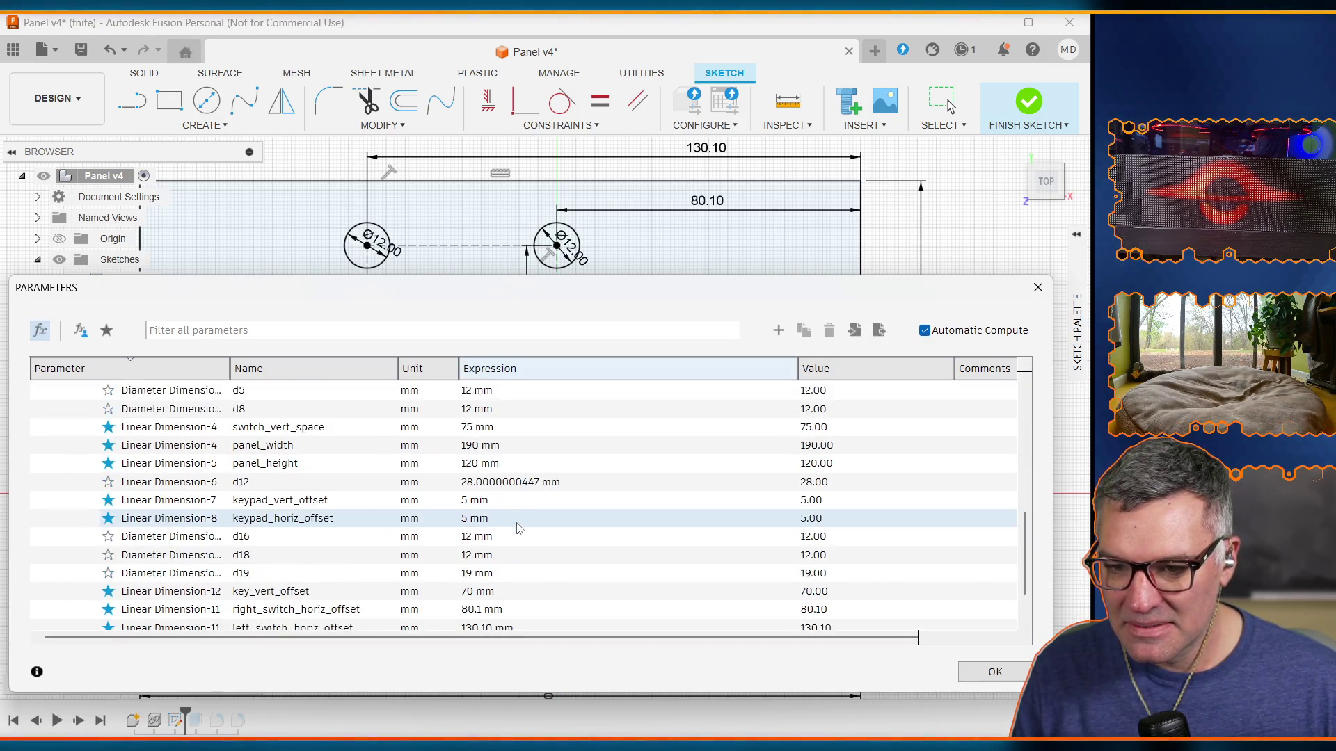
scroll(516, 523, "down", 2)
double_click(477, 549)
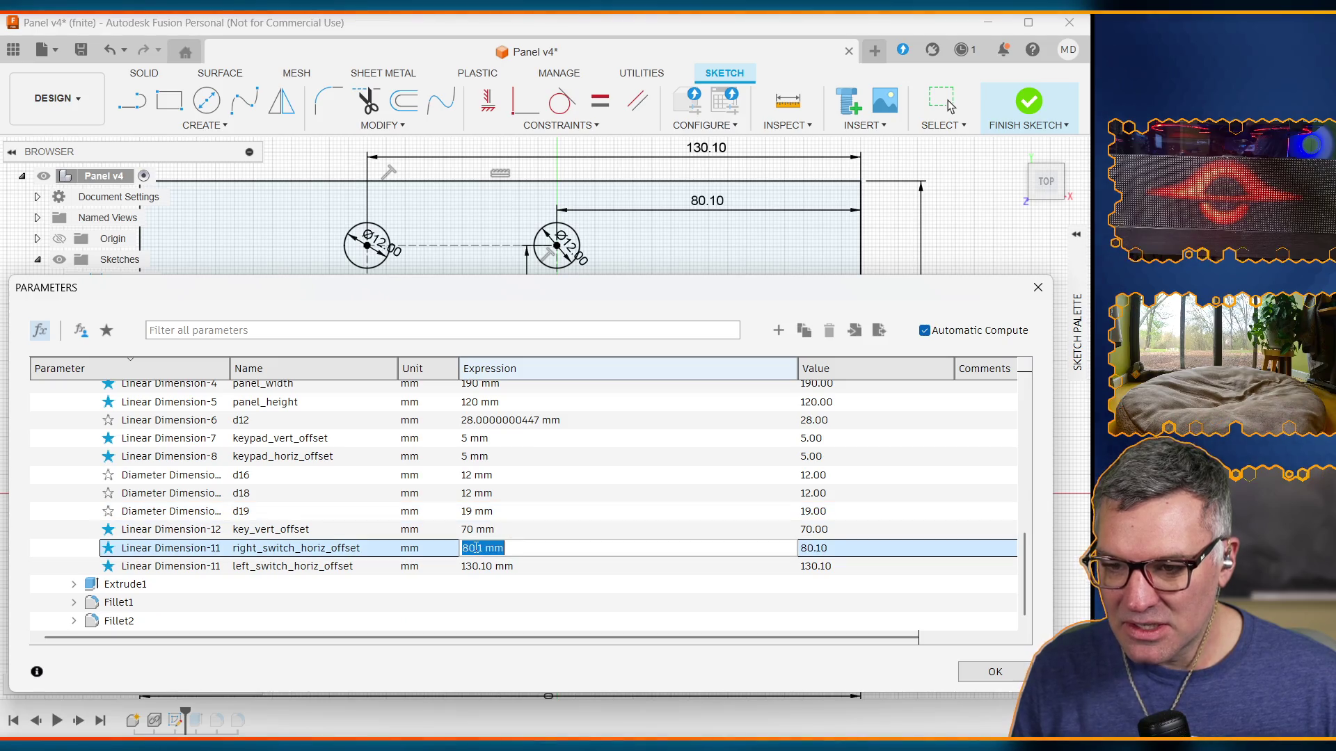
type("15 mm")
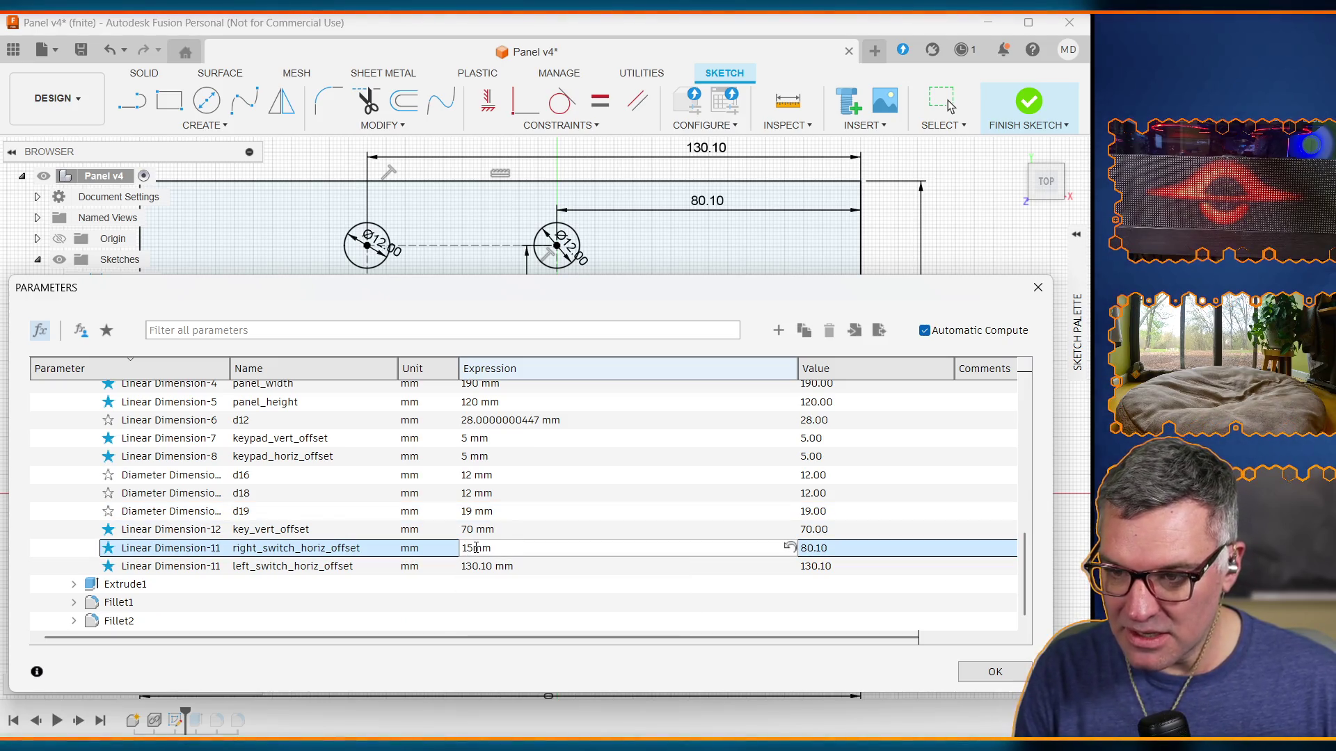
key("Return")
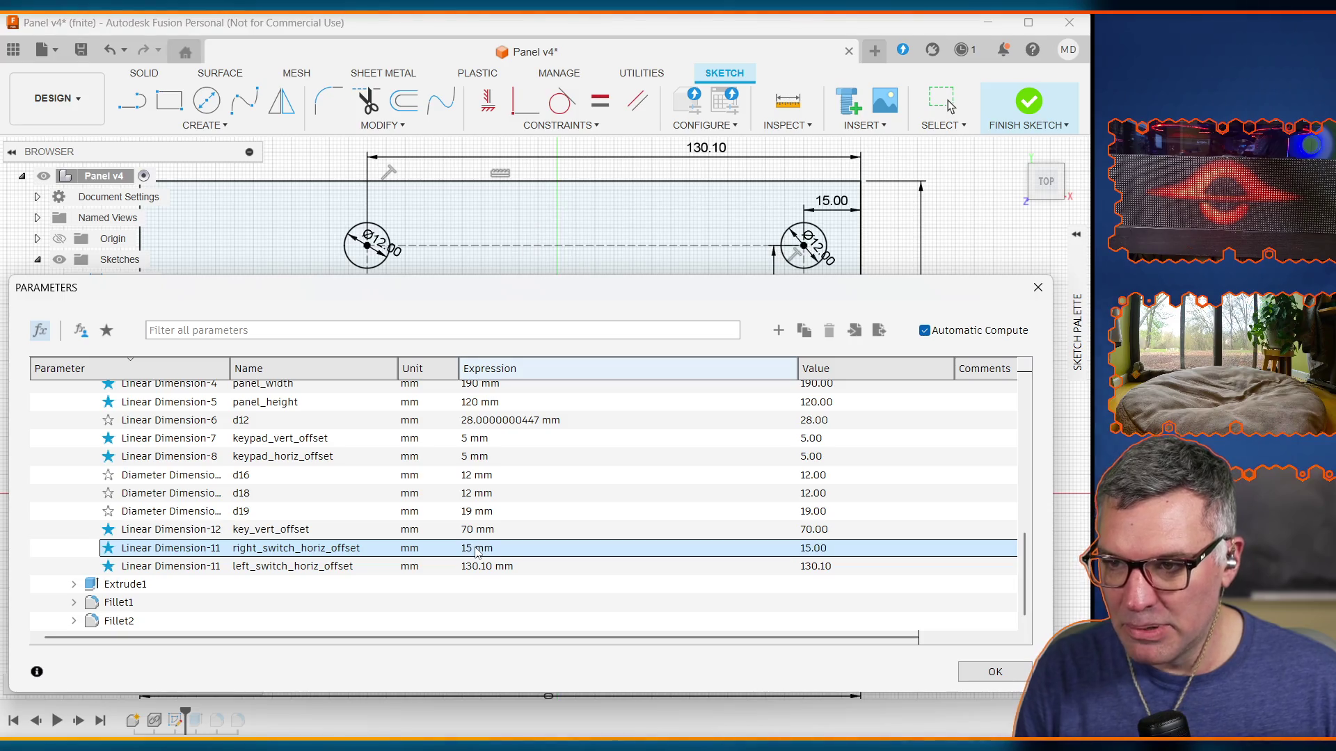
Step: Set switch_vert_space to 50 mm, then move the table aside to view the sketch
mouse_move(782, 289)
left_mouse_down()
mouse_move(753, 632)
mouse_move(760, 708)
mouse_move(742, 301)
mouse_move(762, 605)
left_mouse_up()
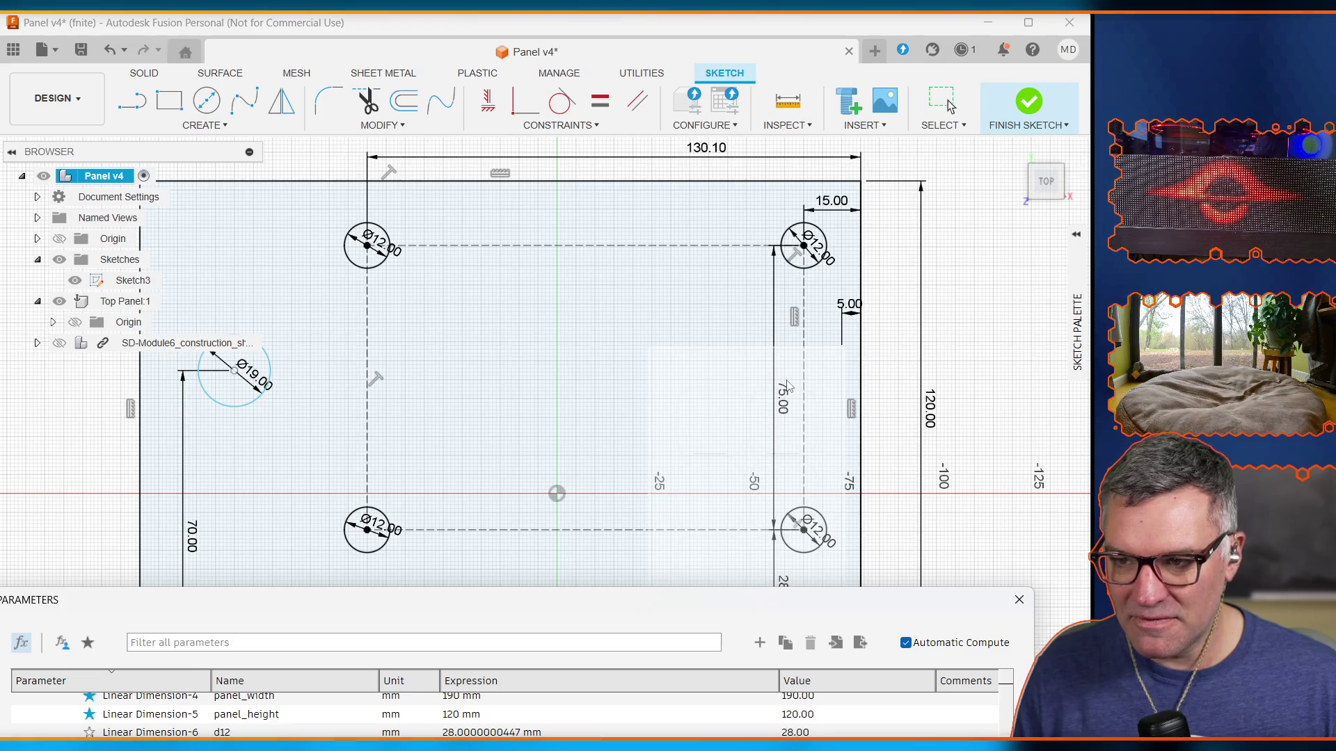
mouse_move(709, 608)
left_mouse_down()
mouse_move(710, 274)
mouse_move(633, 205)
mouse_move(662, 572)
mouse_move(611, 232)
mouse_move(626, 218)
left_mouse_up()
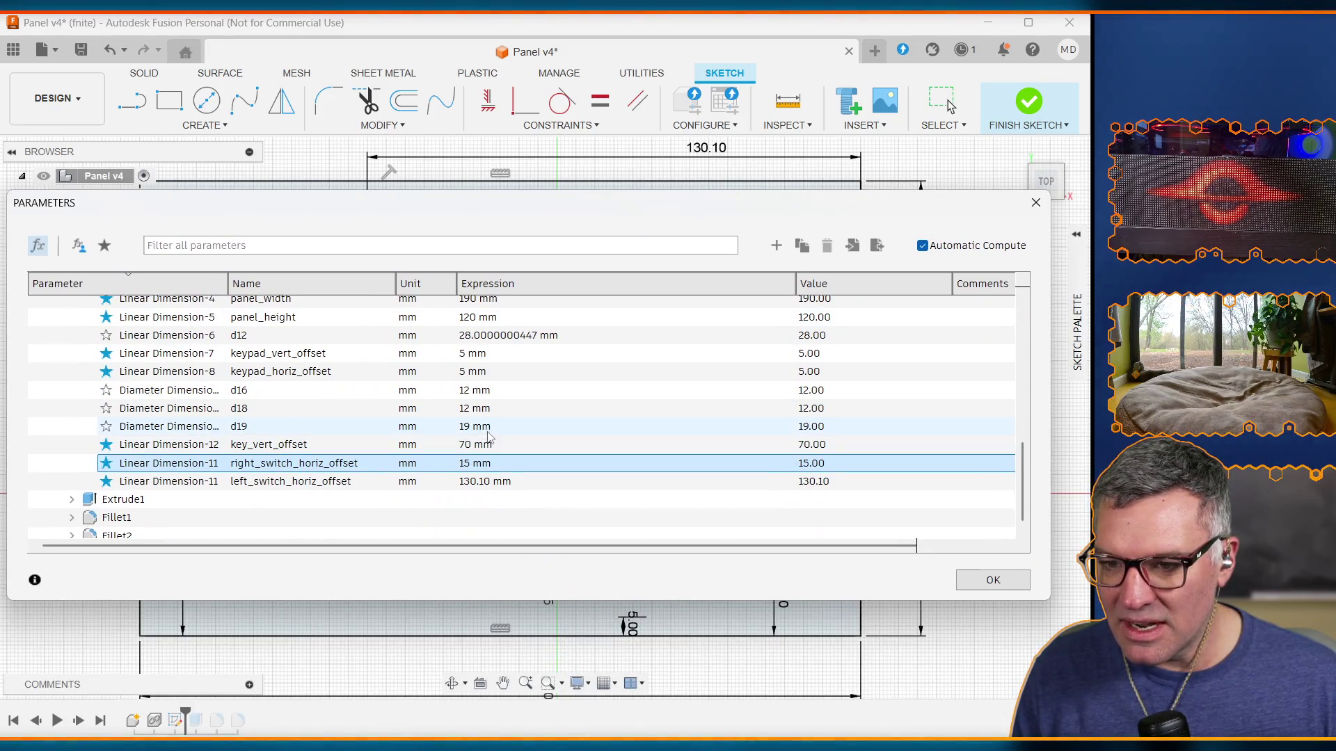
scroll(489, 436, "up", 1)
double_click(299, 330)
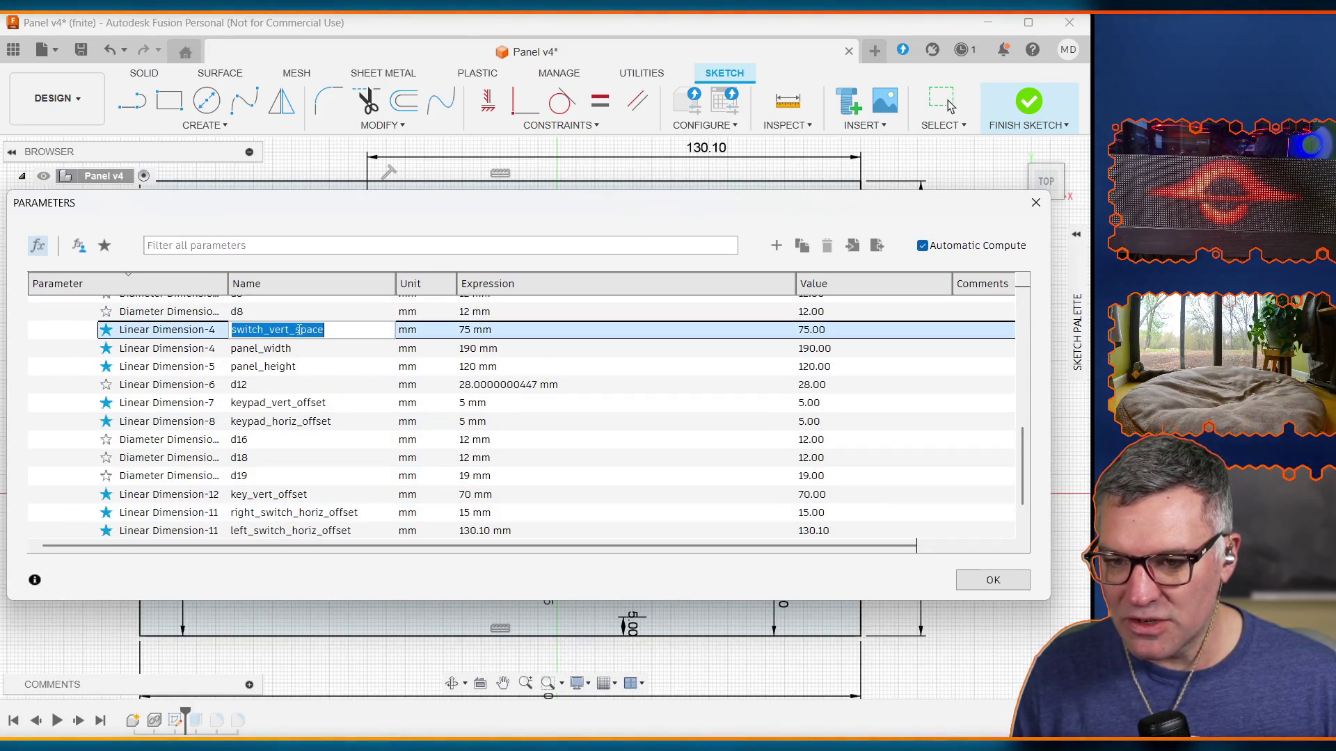
double_click(484, 329)
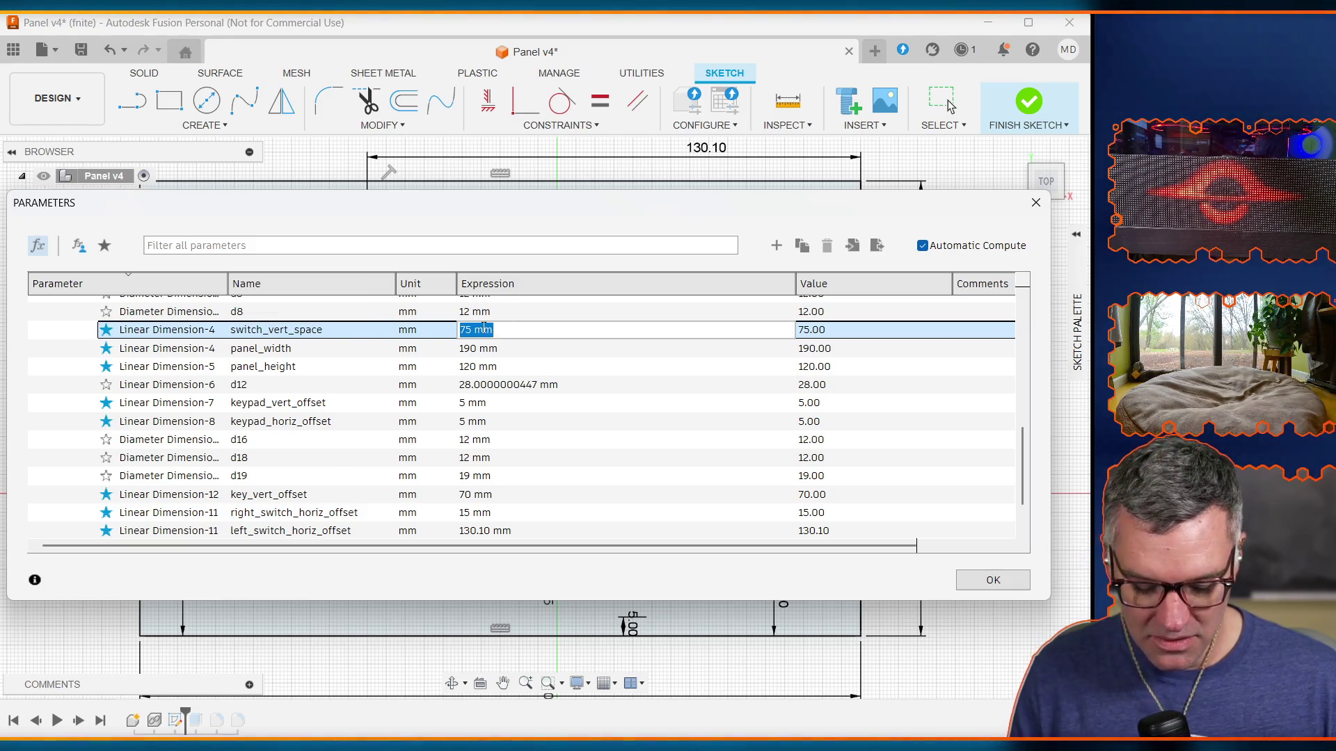
type("50")
key("Return")
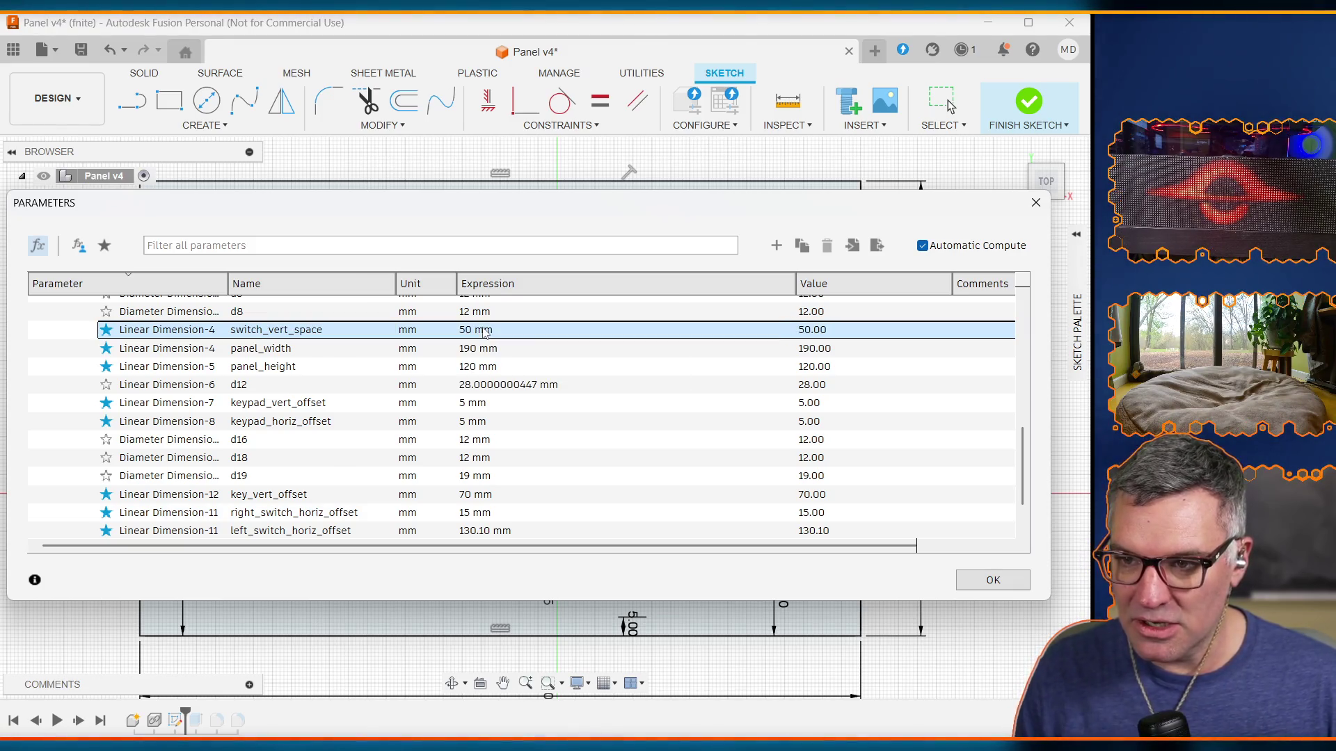
left_click_drag(580, 209, 593, 744)
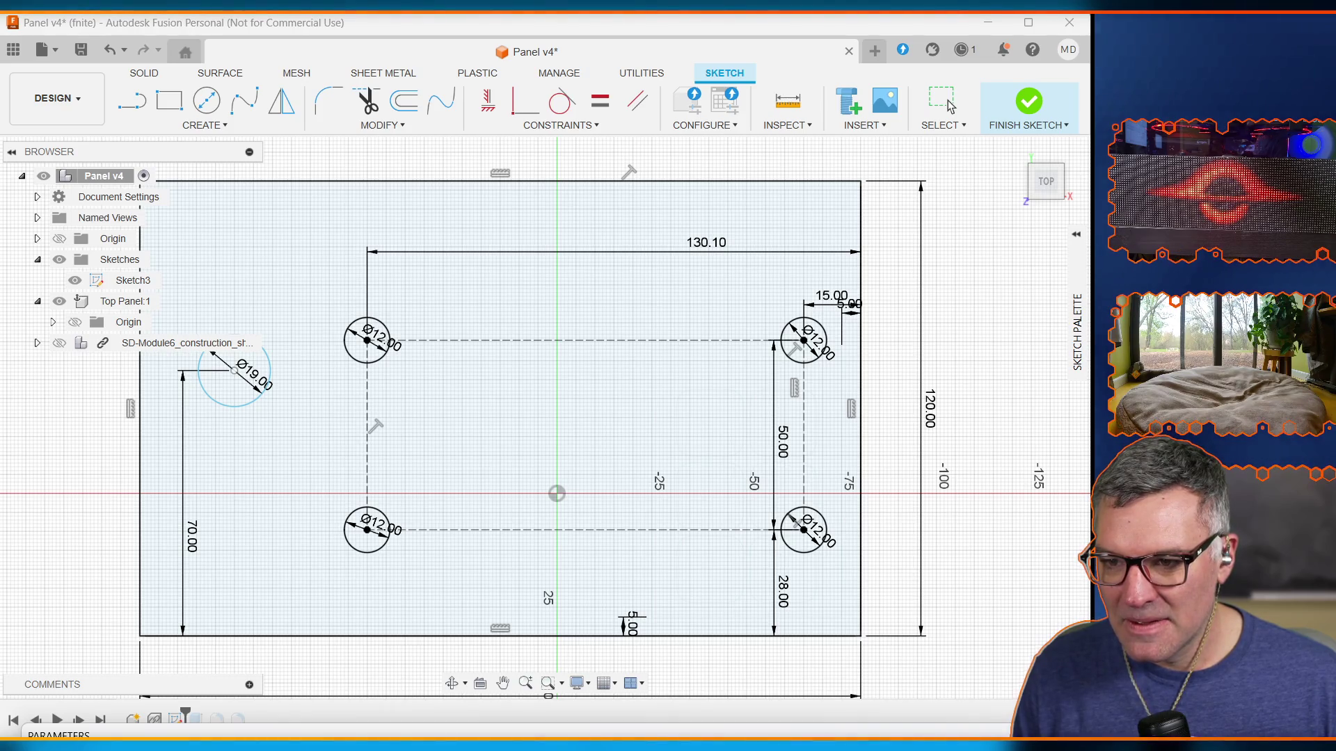
left_click(853, 340)
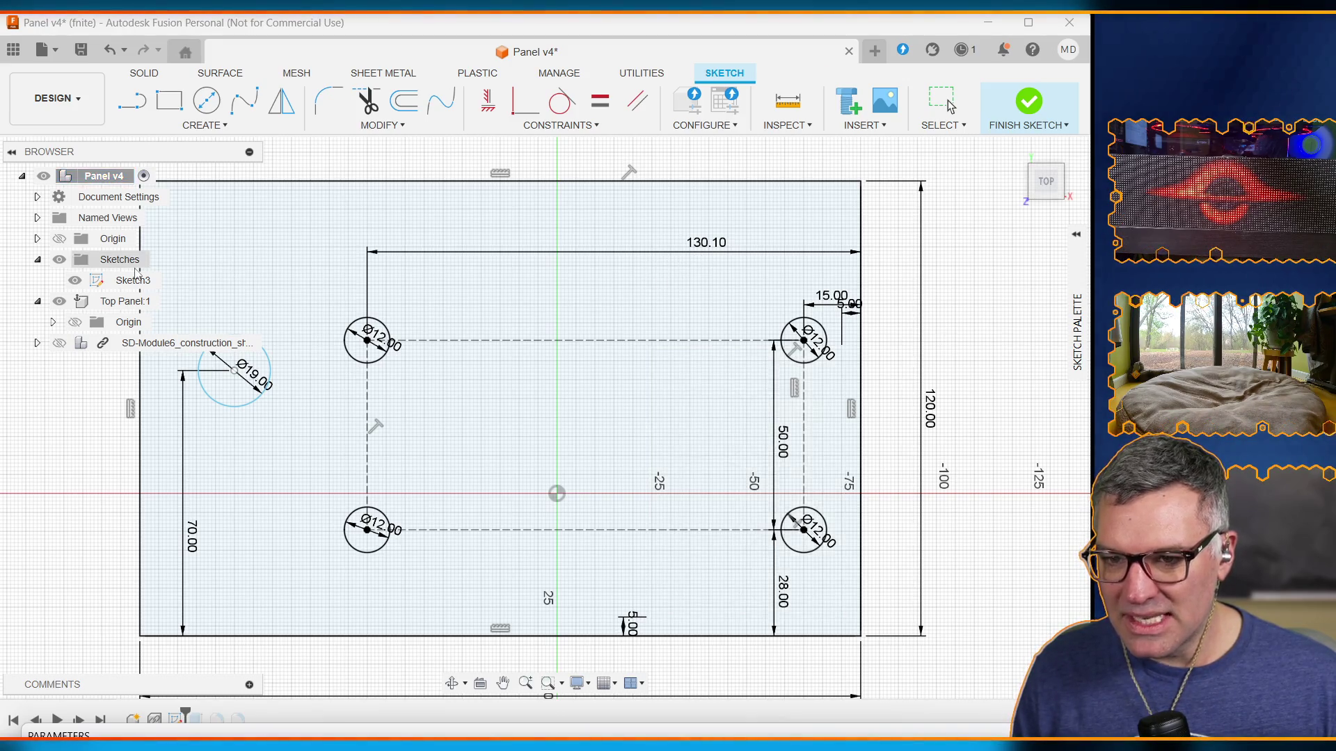
Step: Zoom over the updated panel sketch and expand the collapsed parameters table again
scroll(498, 243, "down", 2)
scroll(499, 243, "up", 3)
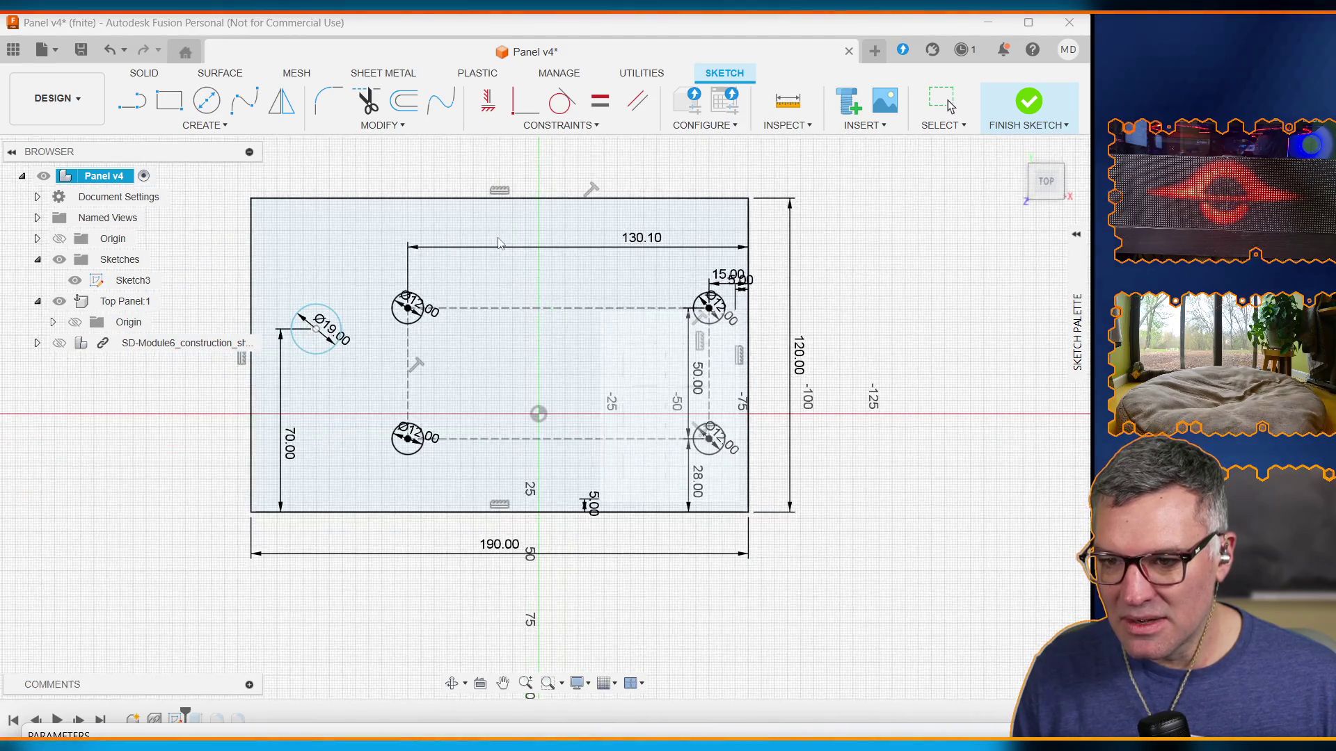
scroll(497, 216, "down", 1)
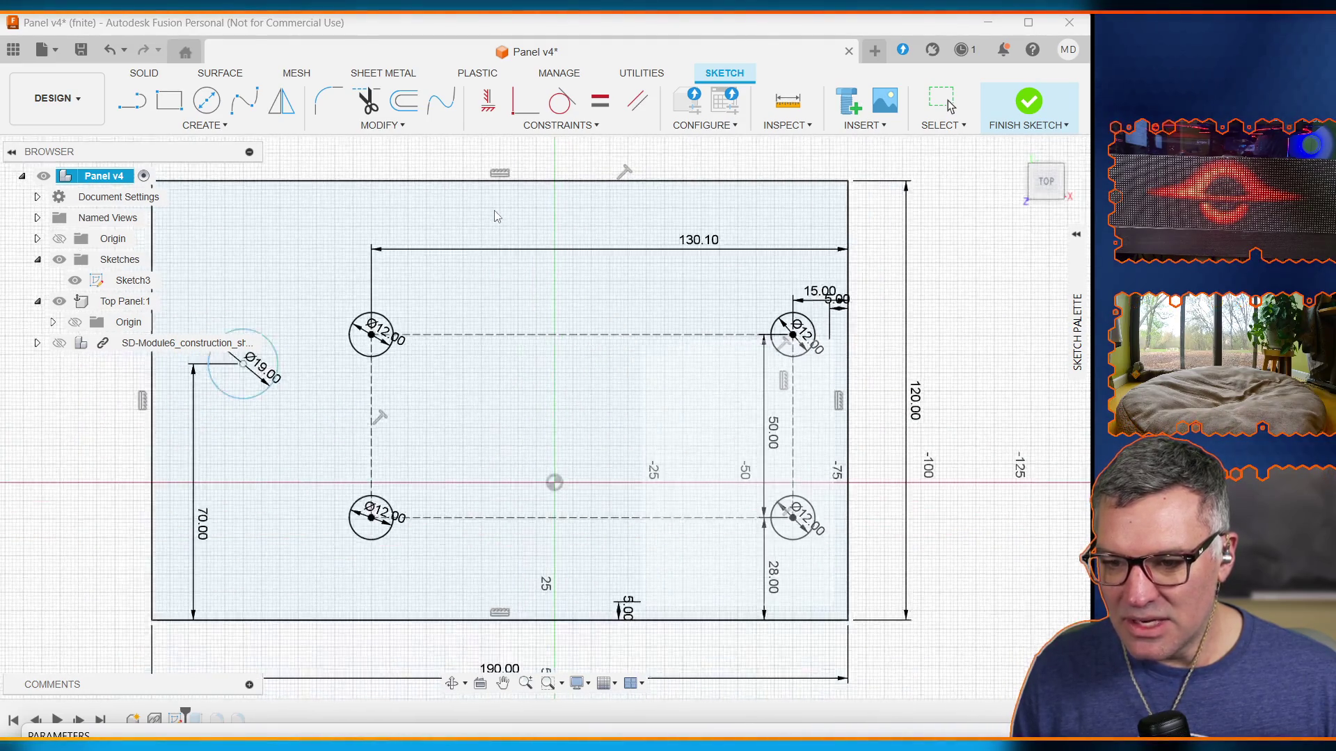
scroll(497, 217, "down", 1)
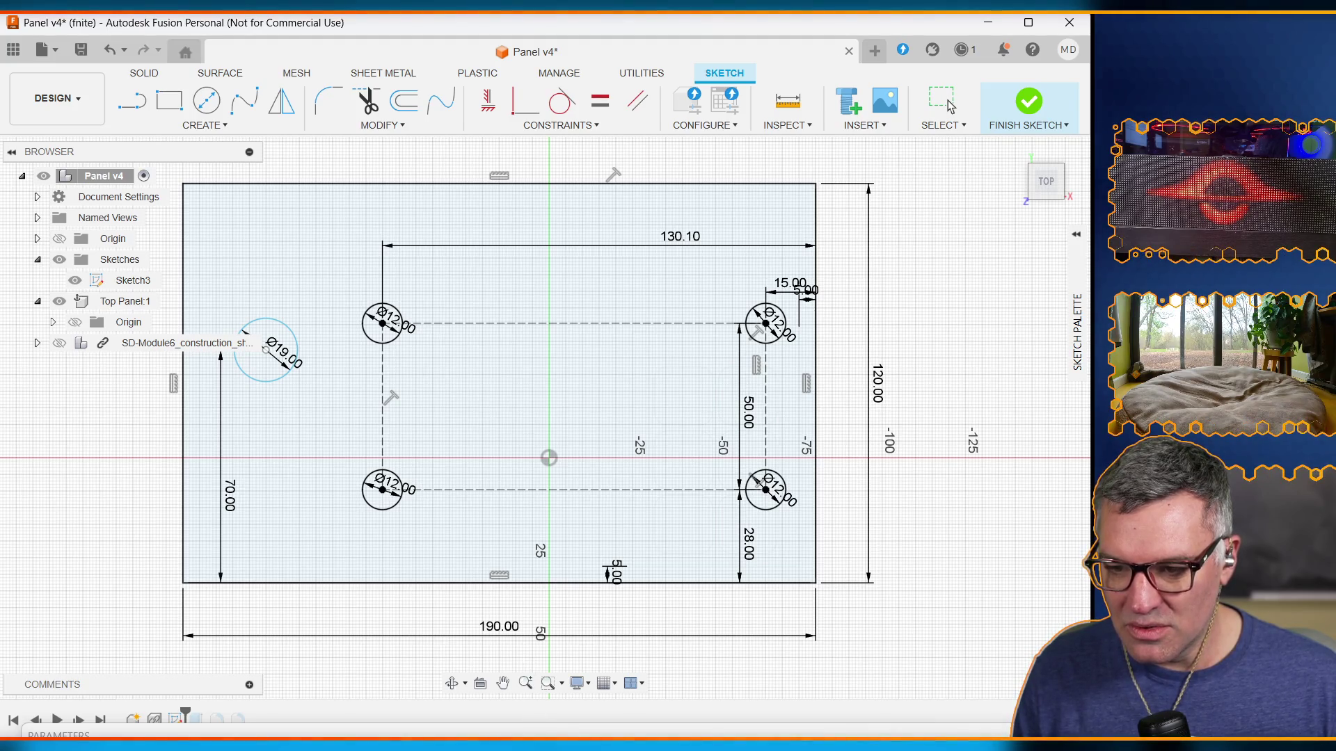
mouse_move(536, 734)
left_mouse_down()
mouse_move(537, 692)
mouse_move(629, 453)
mouse_move(569, 209)
mouse_move(593, 731)
mouse_move(583, 713)
left_mouse_up()
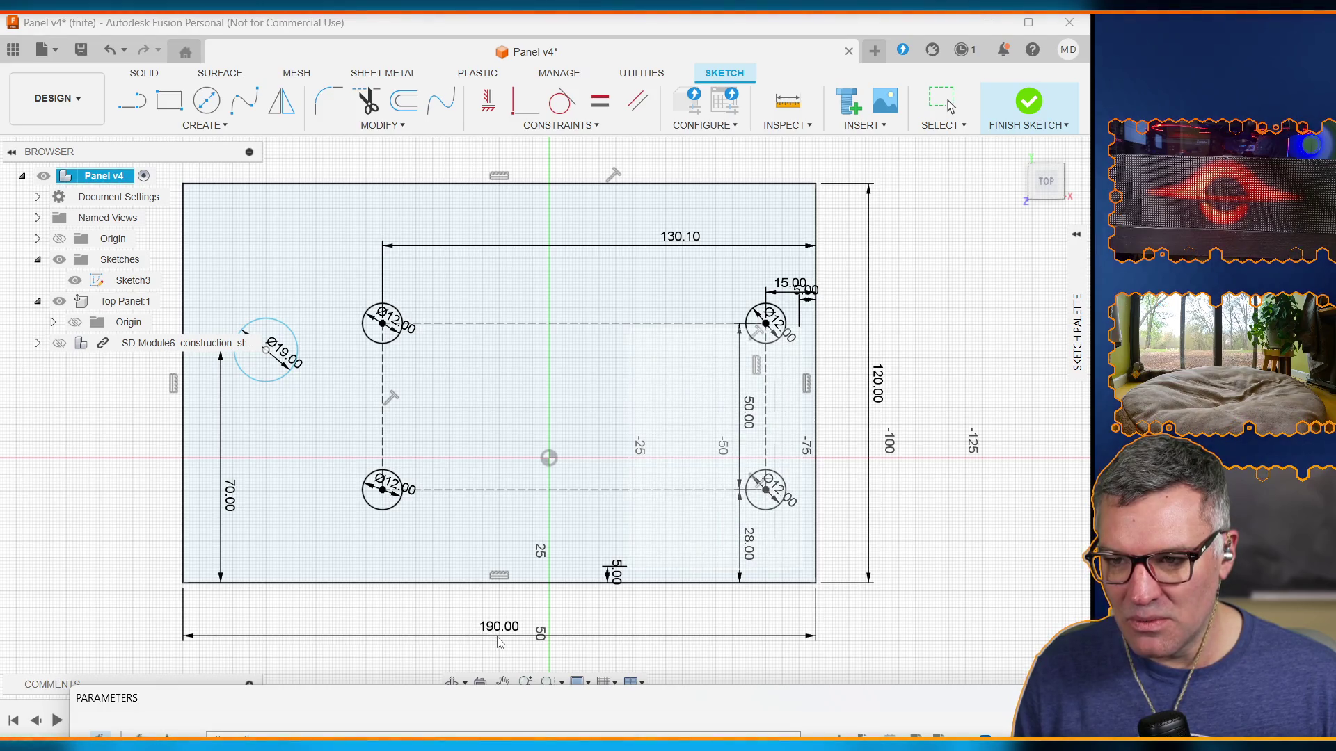
left_click(527, 704)
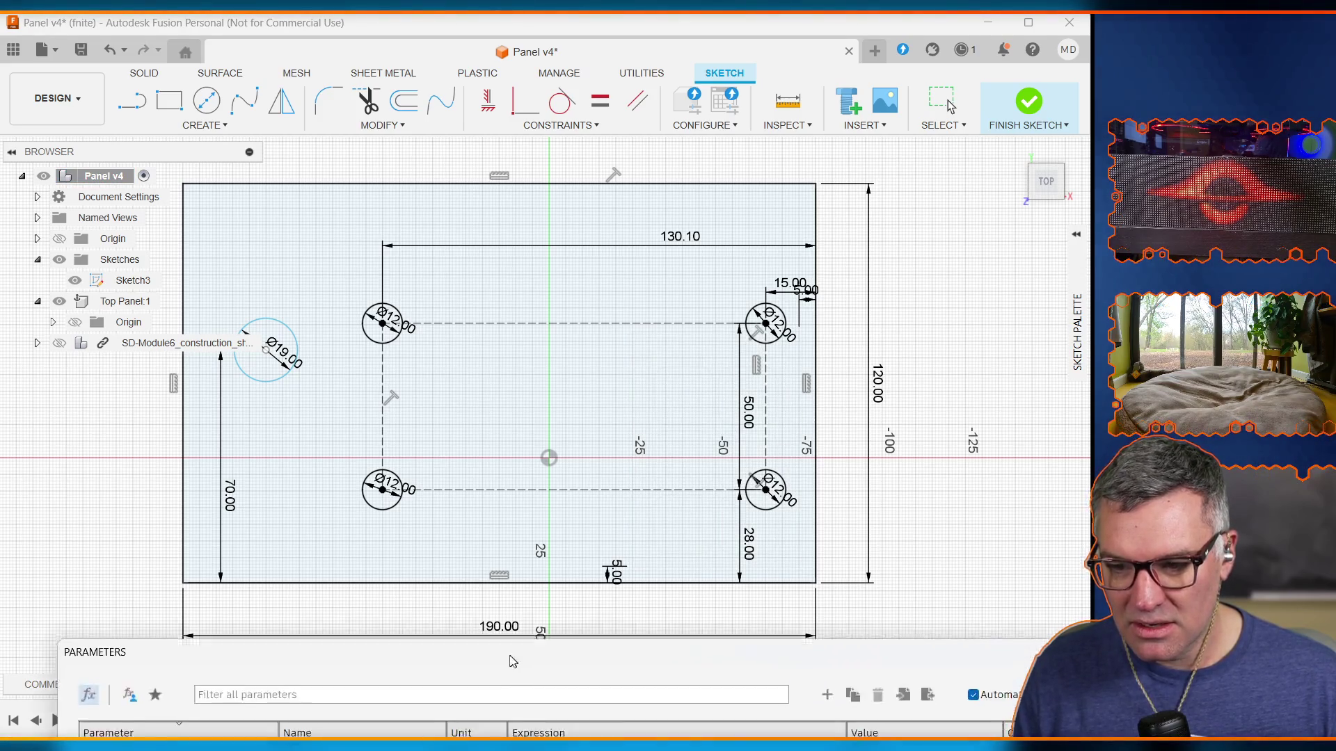
Step: Try pane_width - 50mm for left_switch_horiz_offset; after the error it ends as panel_height - 50 mm
mouse_move(513, 662)
left_mouse_down()
mouse_move(507, 226)
mouse_move(504, 284)
left_mouse_up()
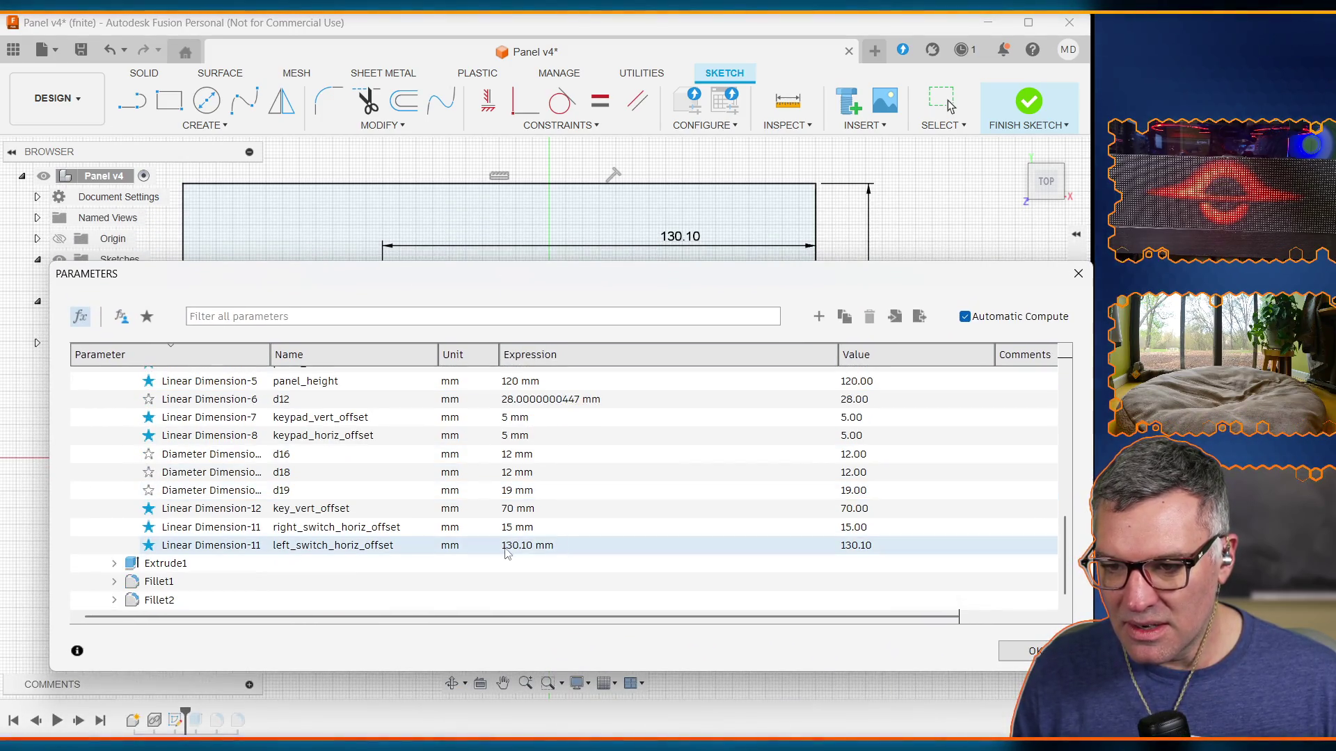
left_click(536, 546)
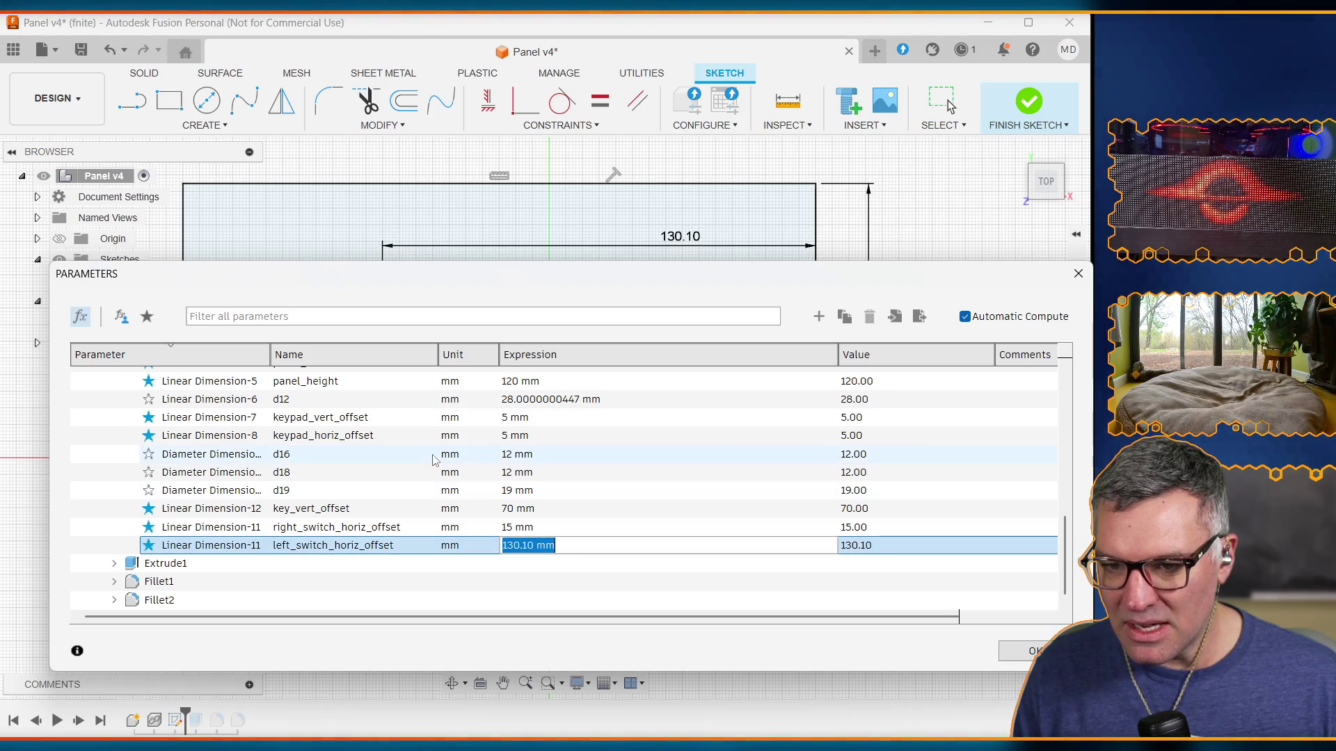
type("pane_width")
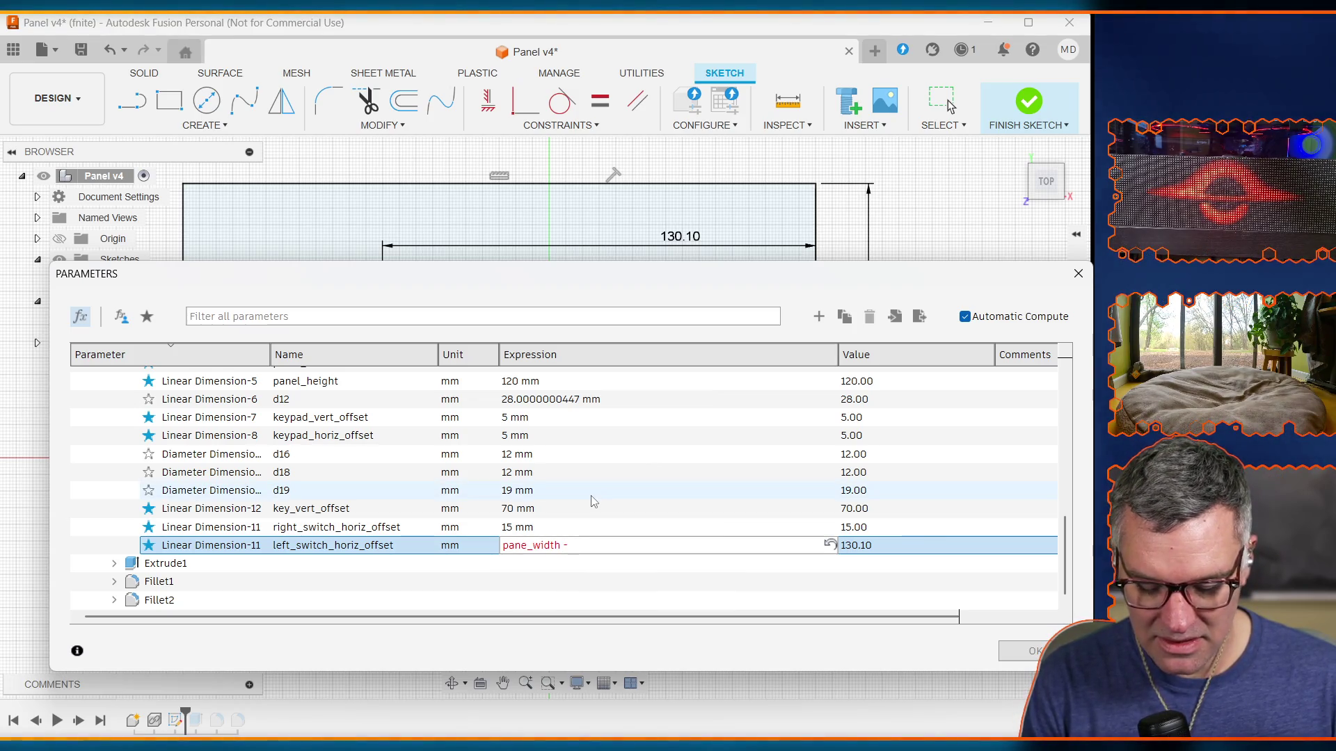
type(" - 50mm")
key("Return")
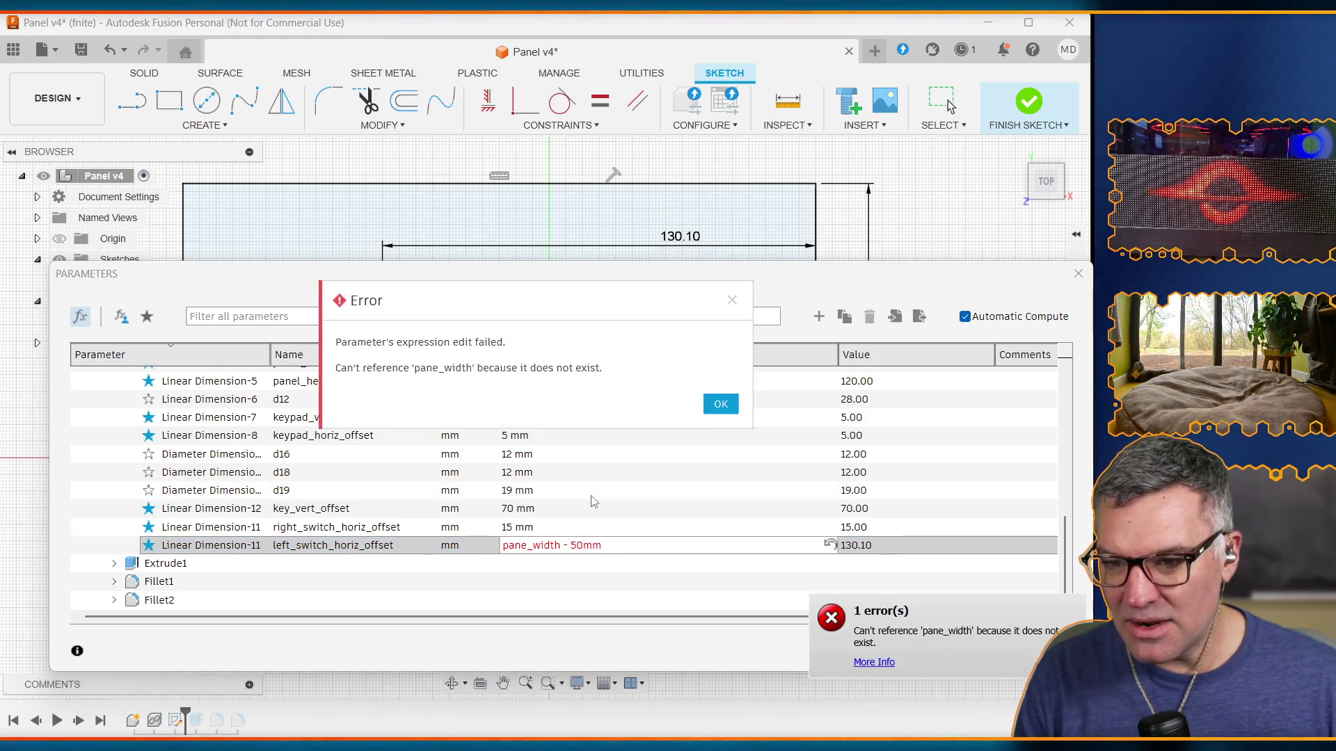
key("Return")
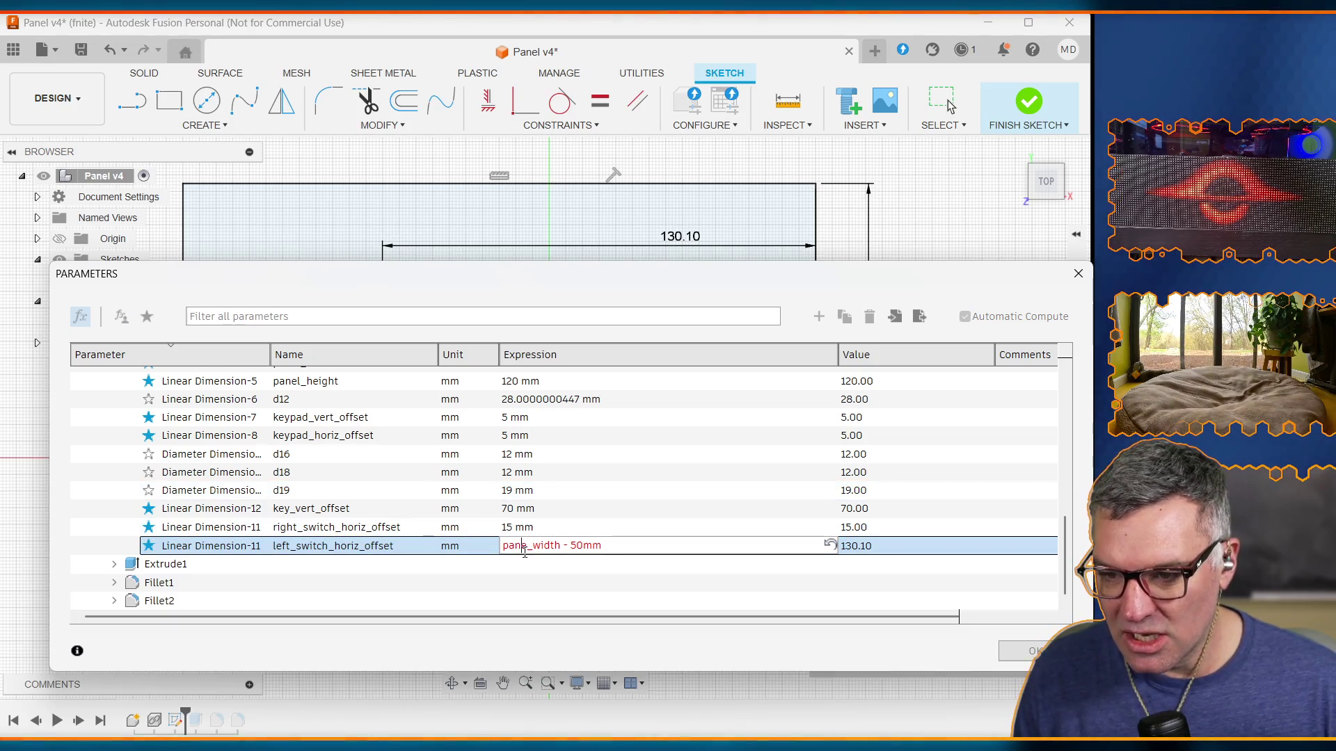
left_click(527, 547)
type("l")
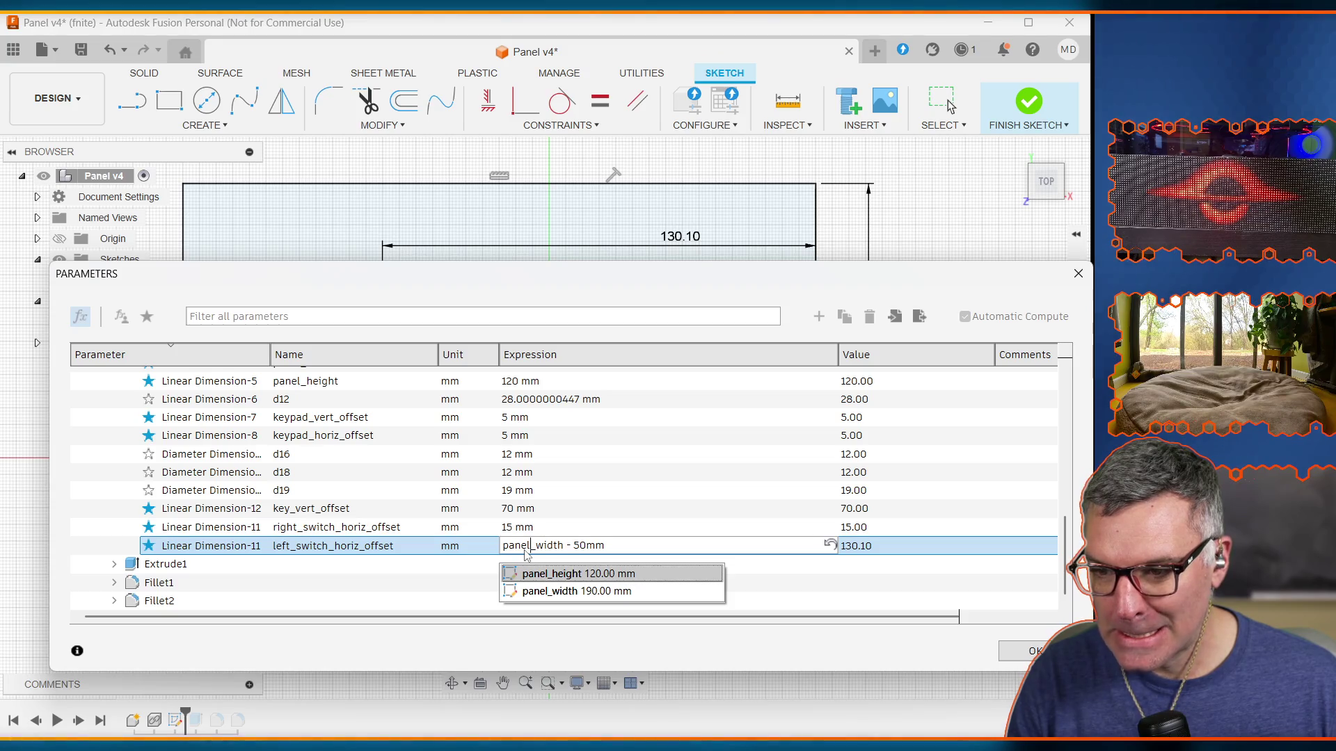
key("Return")
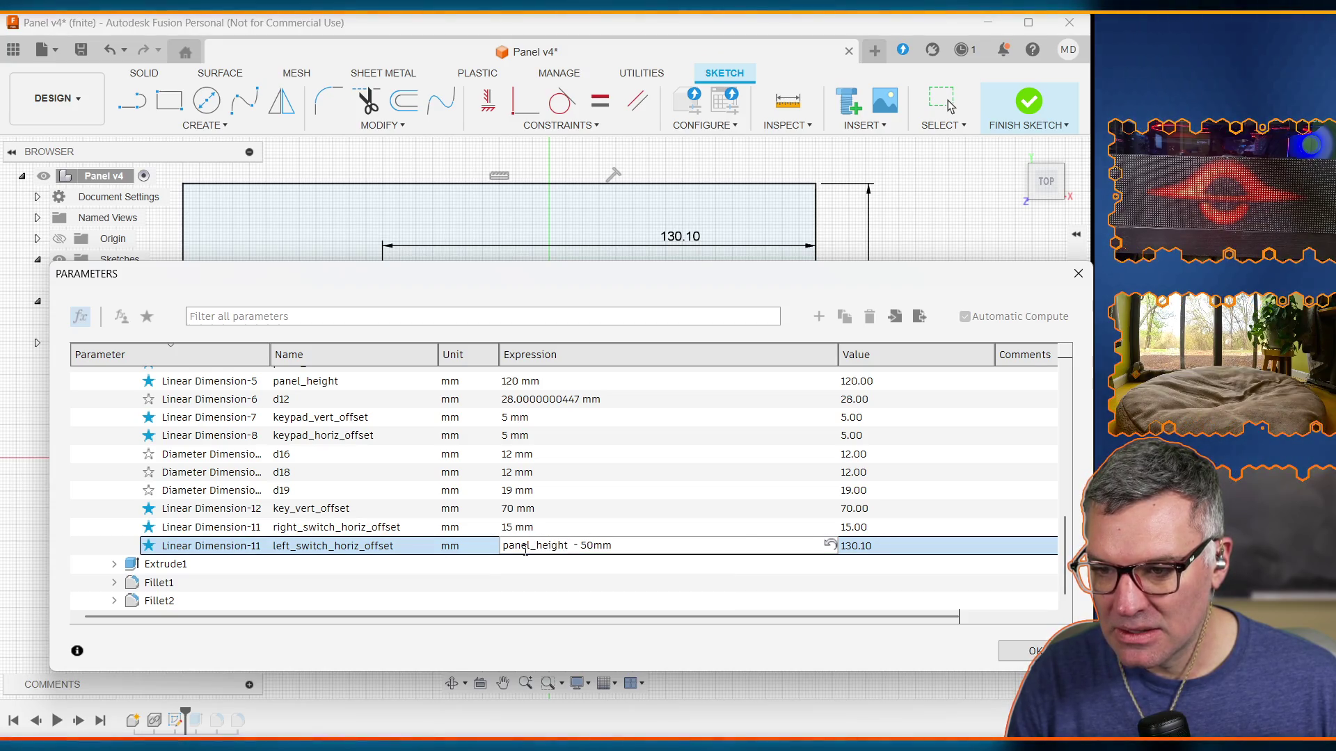
key("Return")
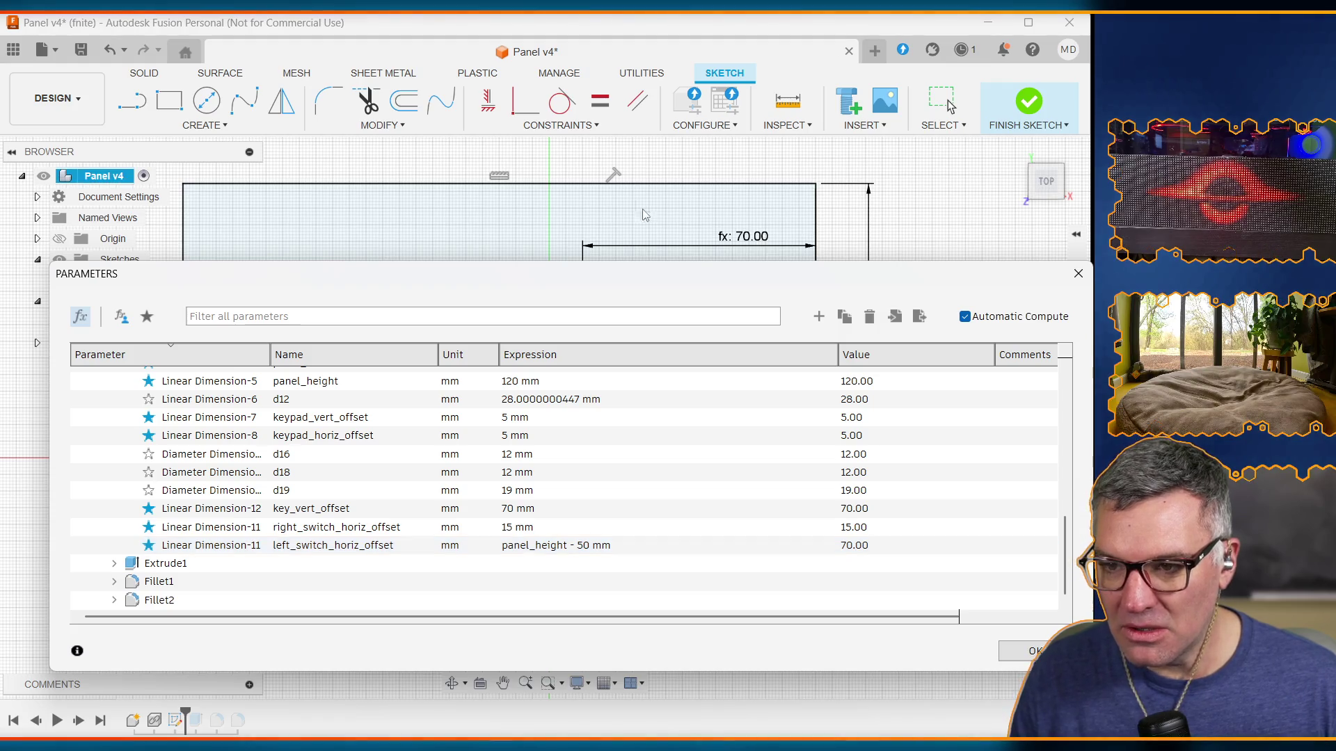
key("Return")
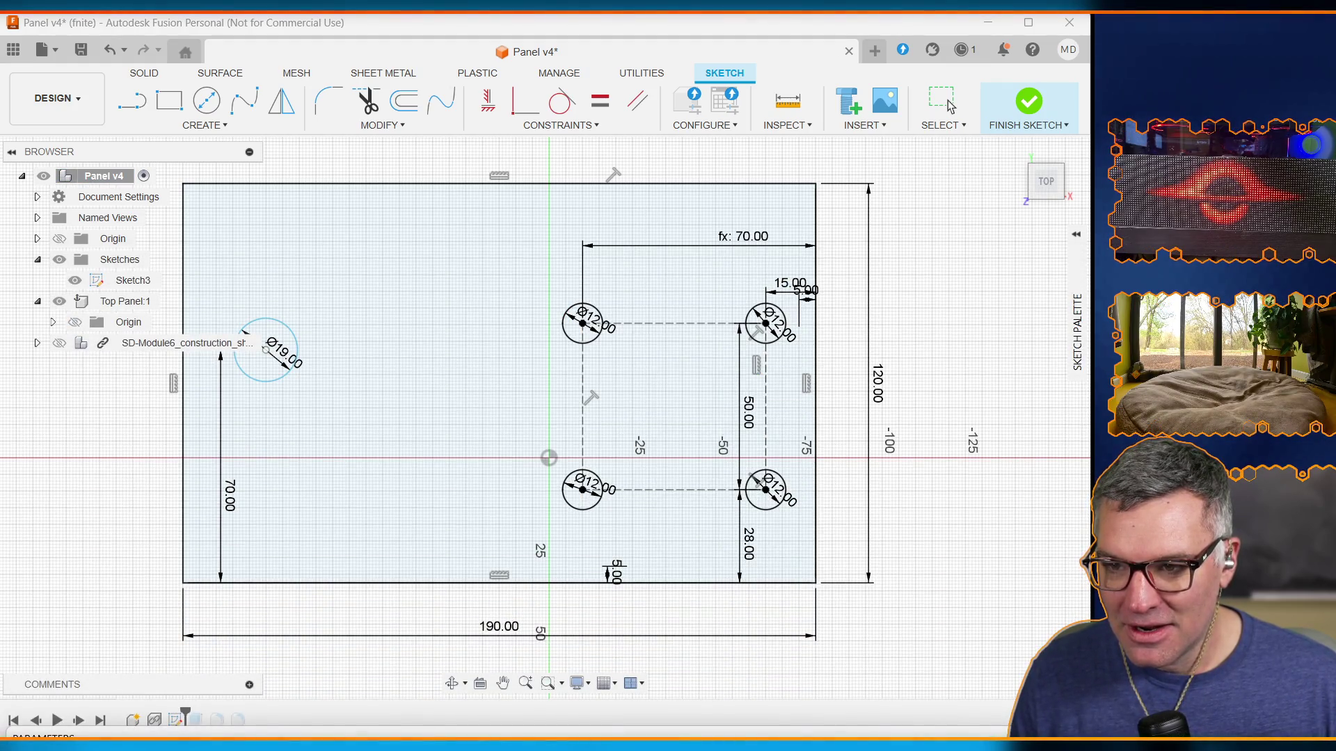
Step: Replace height with width so left_switch_horiz_offset reads panel_width - 50 mm (140.00)
mouse_move(575, 647)
left_mouse_down()
mouse_move(575, 672)
mouse_move(623, 272)
left_mouse_up()
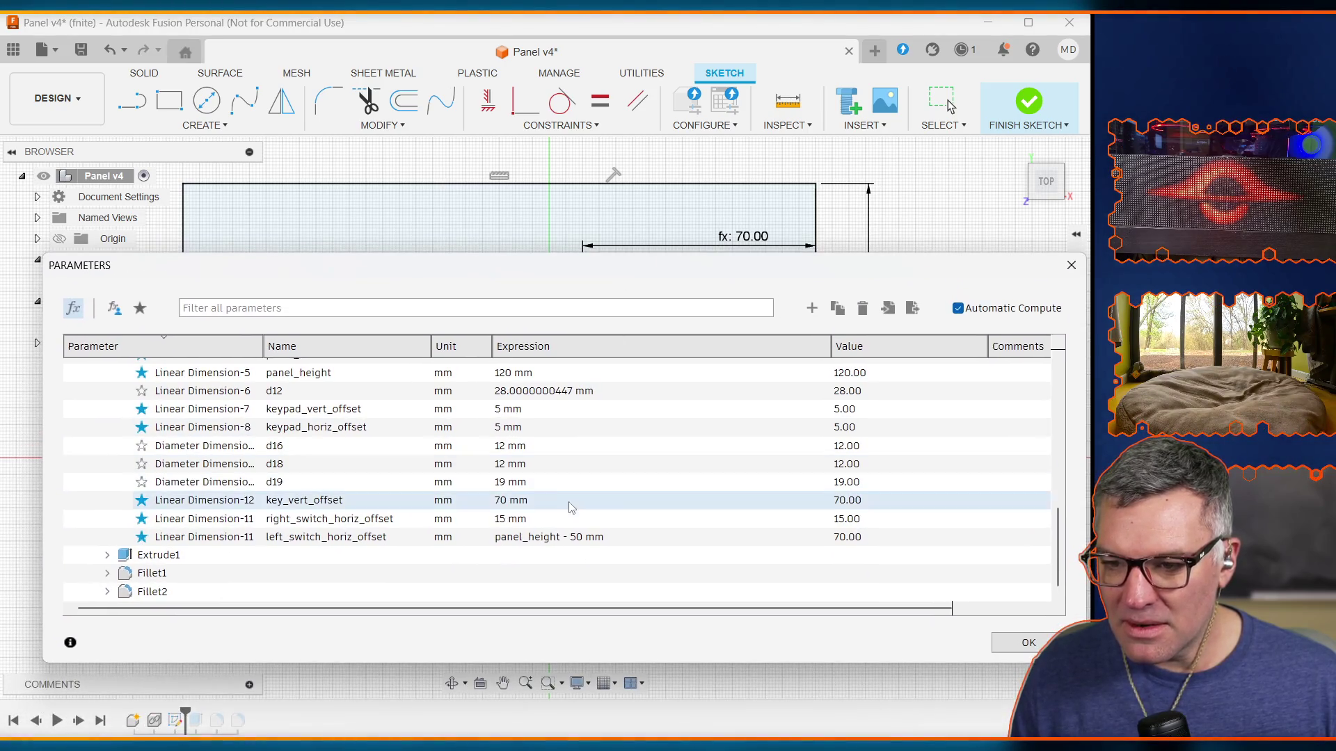
left_click(532, 539)
left_click(530, 537)
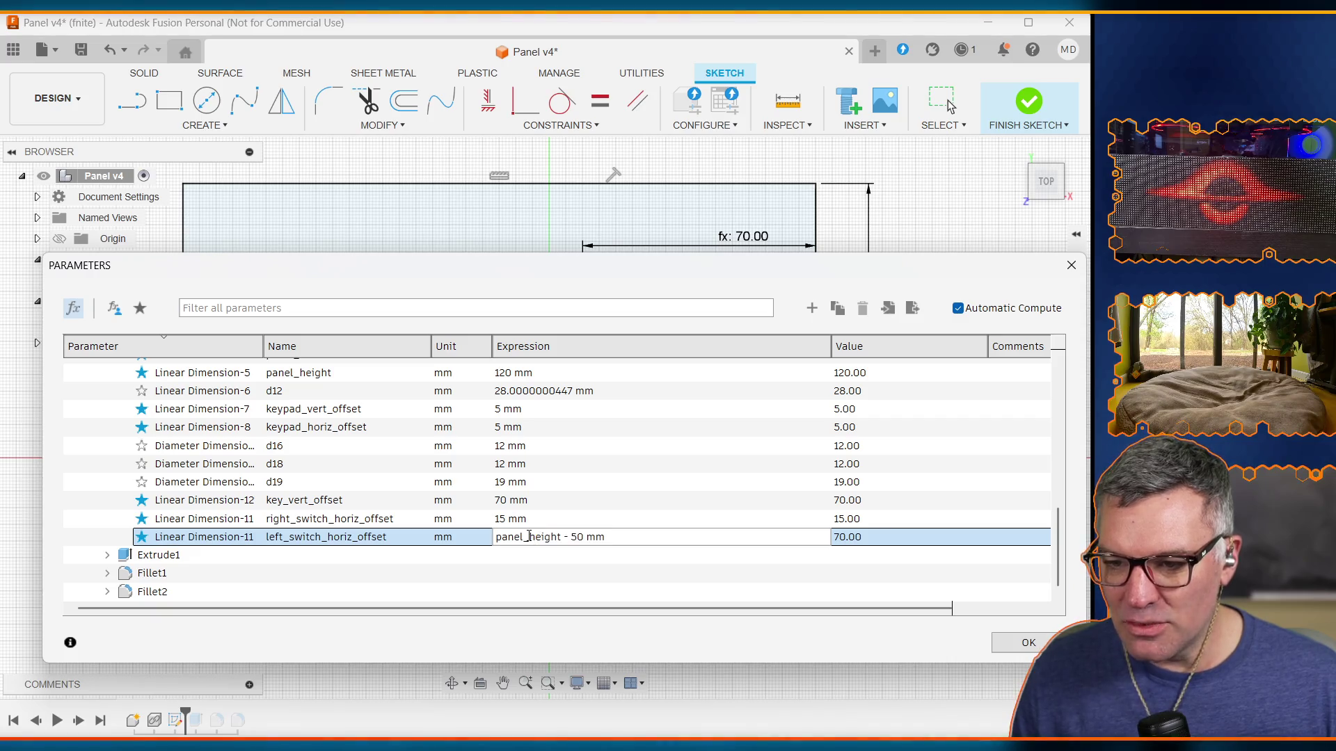
left_click_drag(531, 537, 562, 537)
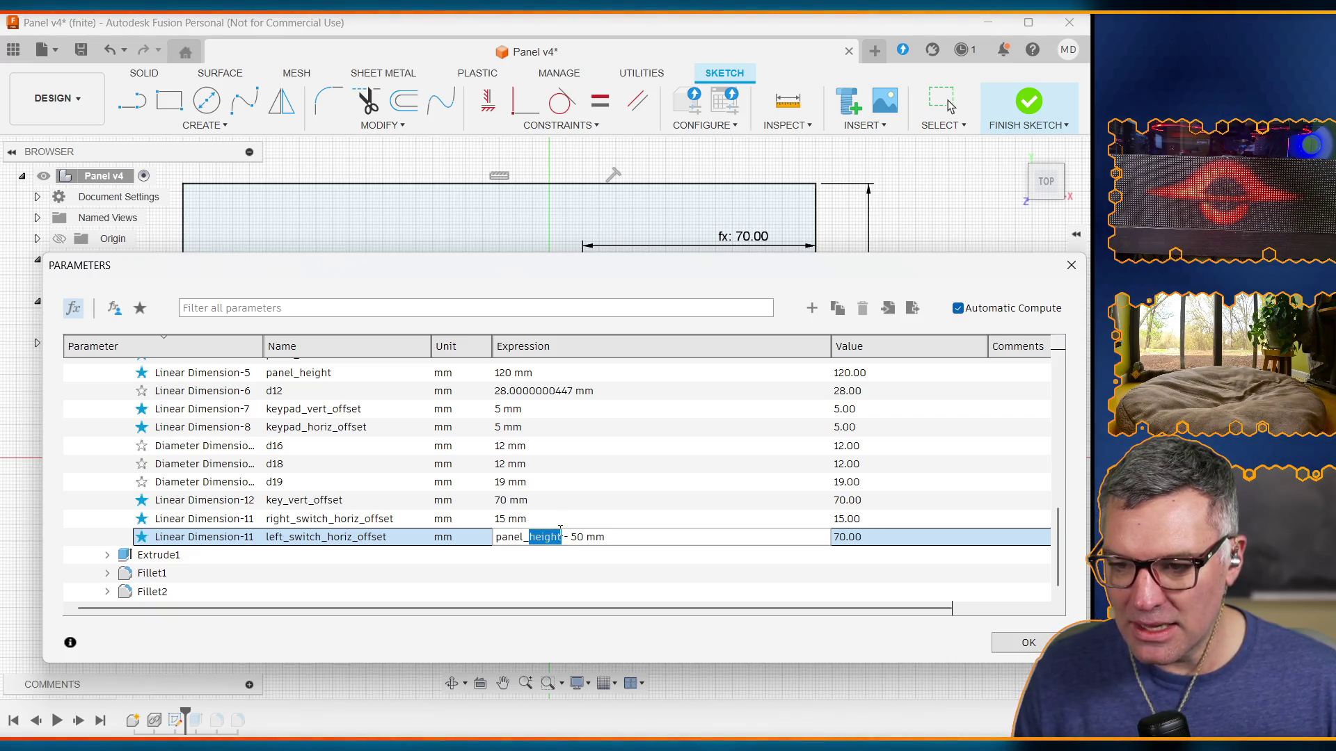
type("wid")
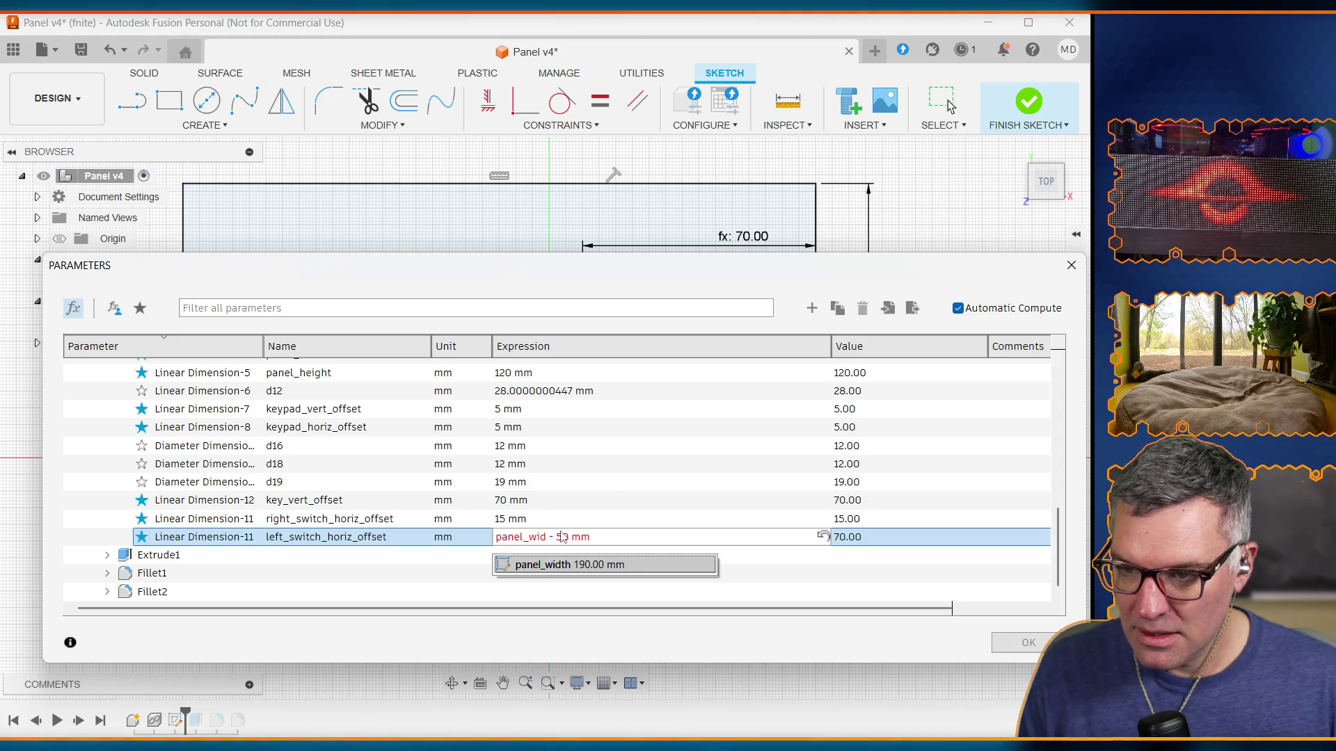
left_click(546, 565)
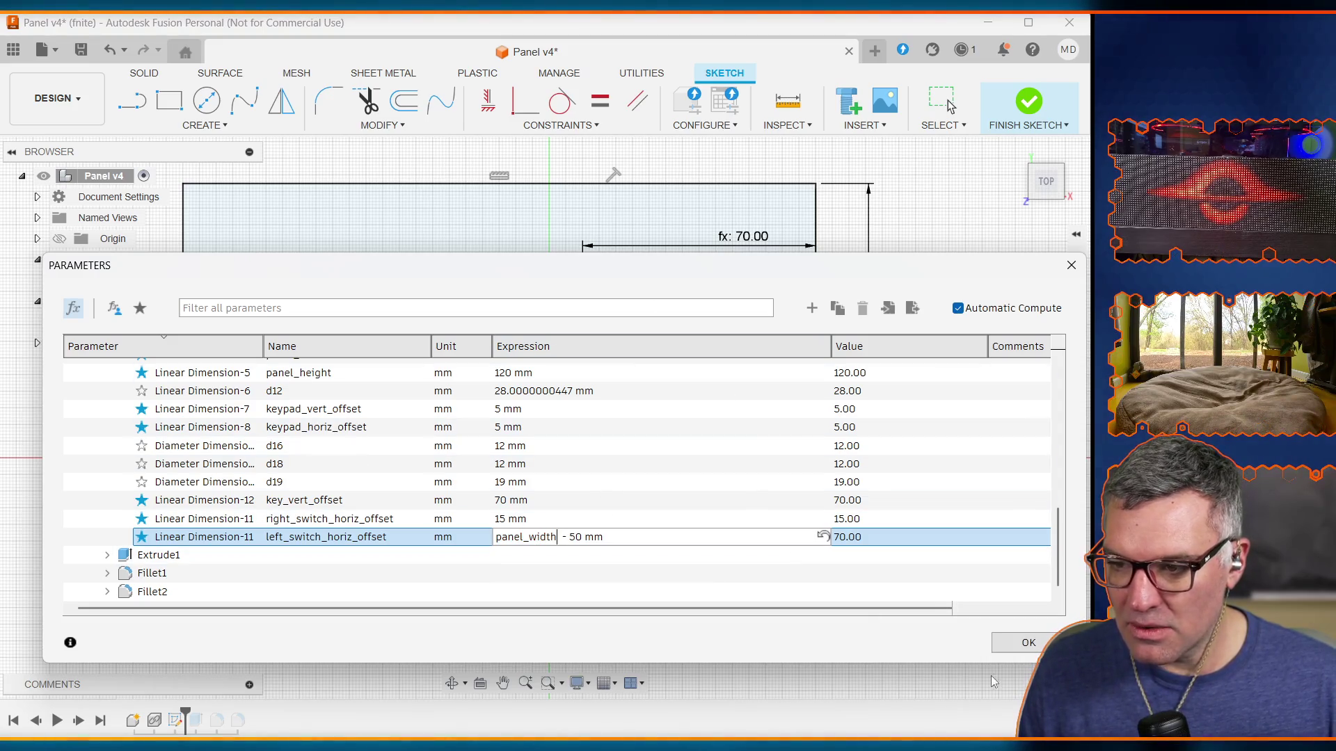
key("Return")
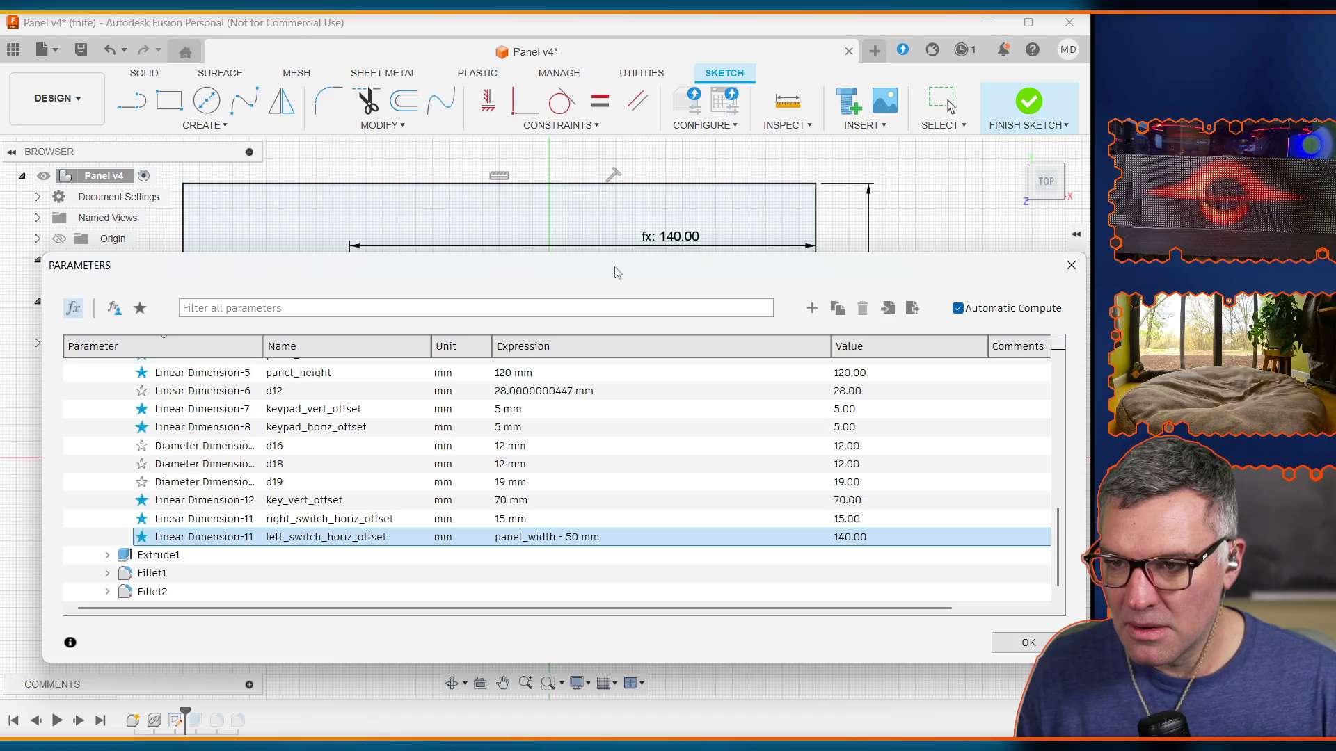
mouse_move(617, 271)
left_mouse_down()
mouse_move(590, 613)
mouse_move(576, 628)
mouse_move(573, 613)
mouse_move(582, 639)
mouse_move(582, 604)
mouse_move(569, 617)
left_mouse_up()
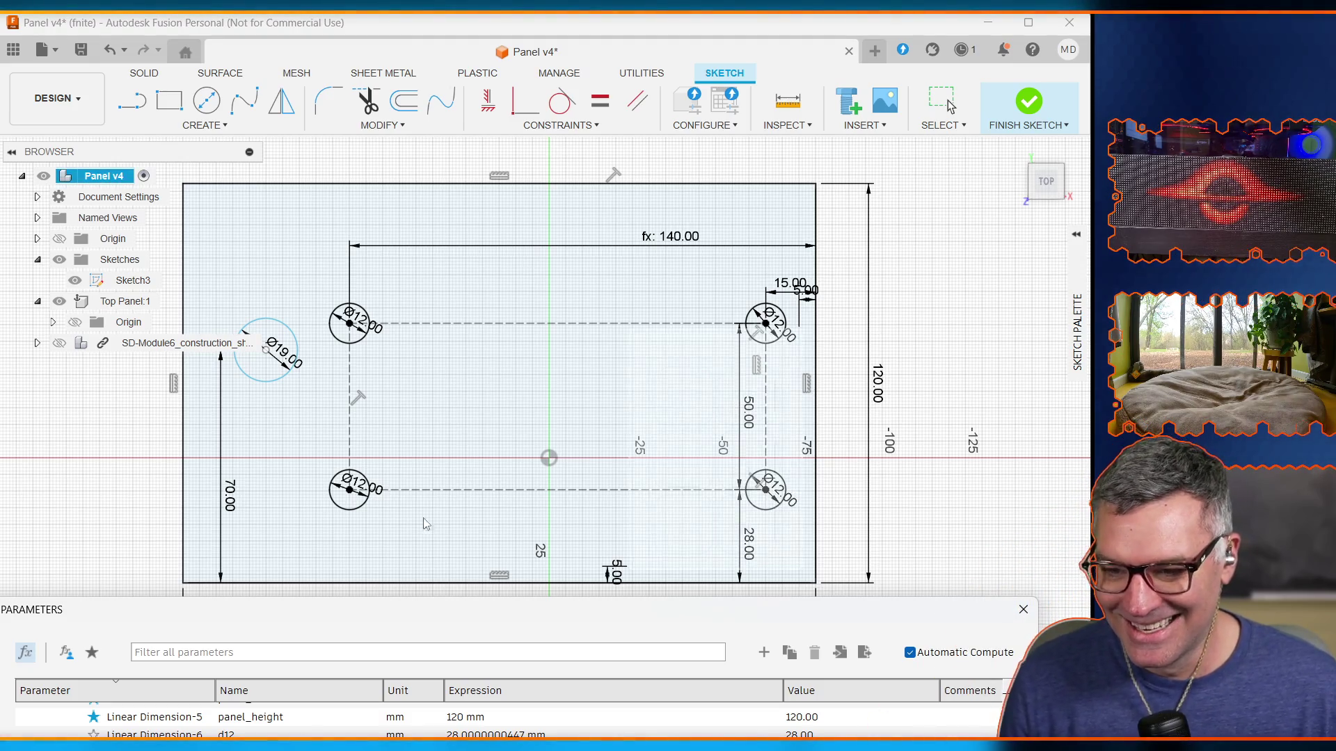
Step: Shift the parameters table lower so the whole front-panel sketch is visible
mouse_move(626, 622)
left_mouse_down()
mouse_move(600, 599)
mouse_move(638, 644)
left_mouse_up()
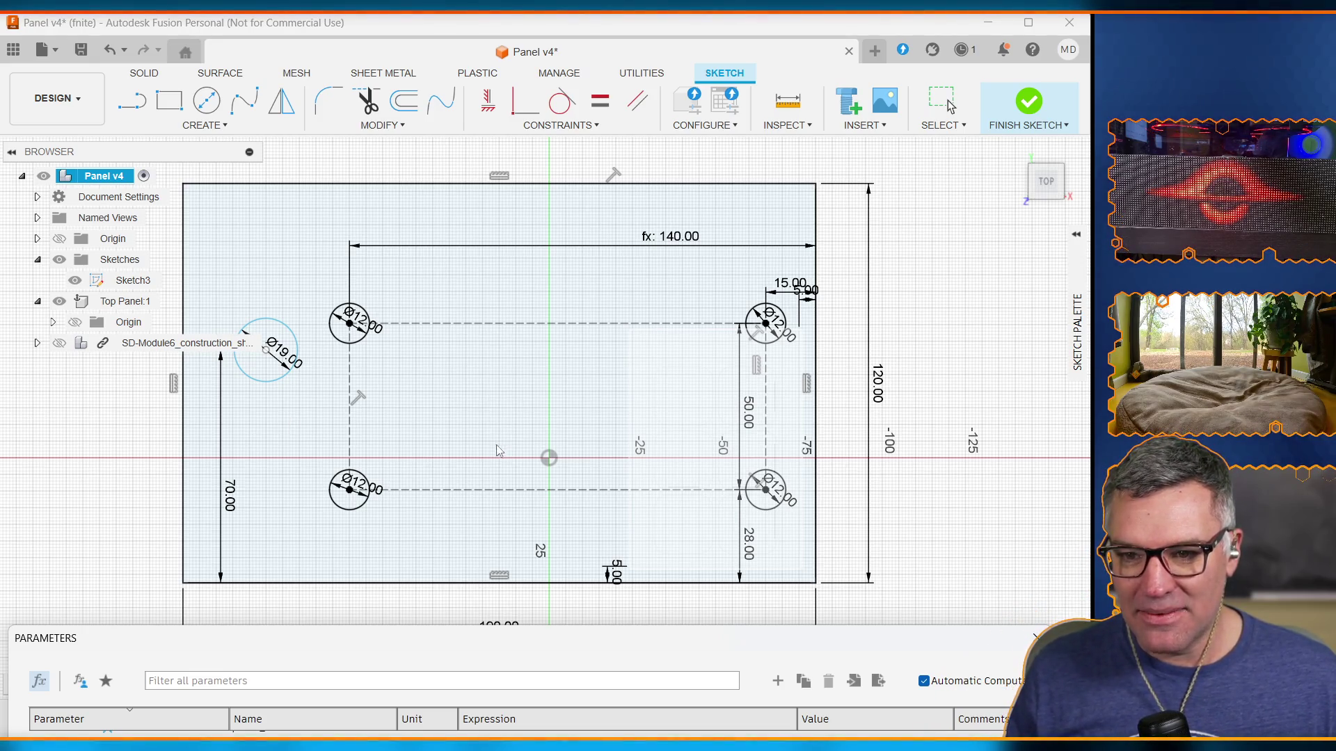
mouse_move(459, 637)
left_mouse_down()
mouse_move(486, 155)
mouse_move(485, 457)
mouse_move(479, 437)
left_mouse_up()
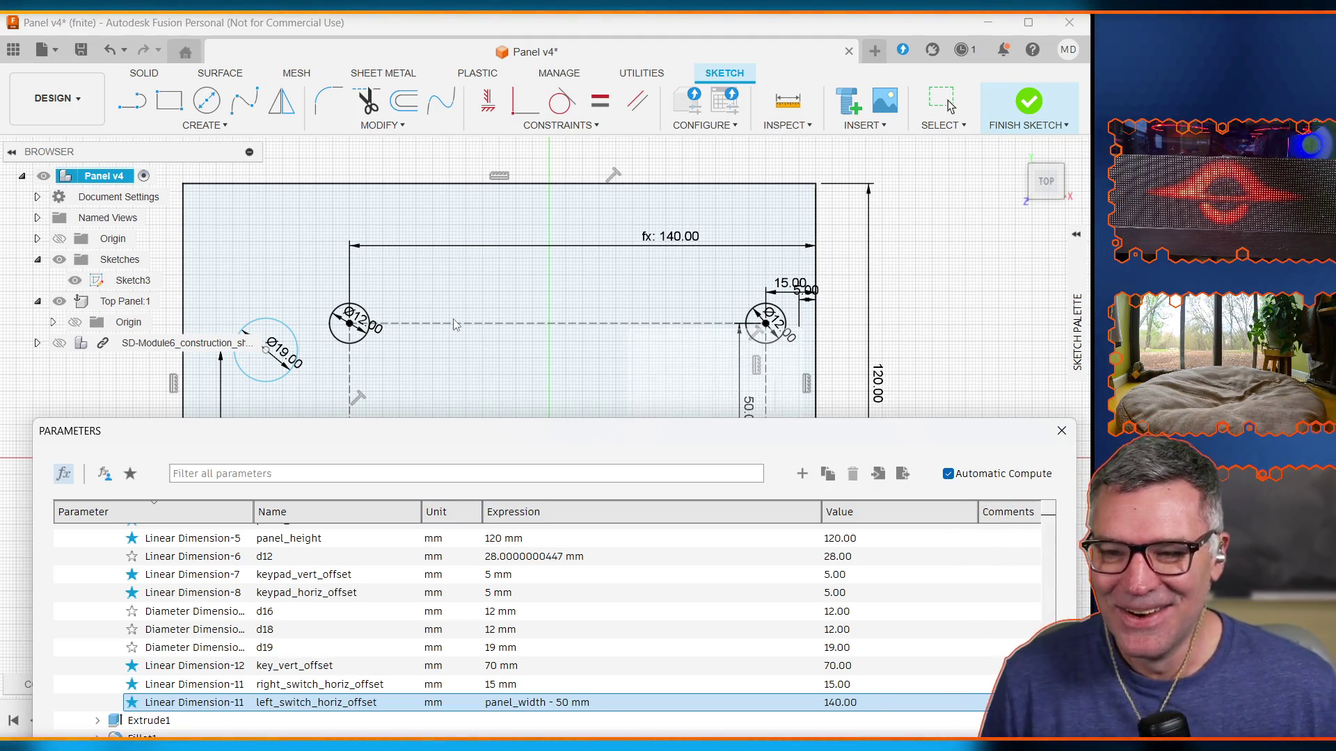
mouse_move(420, 438)
left_mouse_down()
mouse_move(390, 462)
mouse_move(418, 408)
mouse_move(422, 517)
mouse_move(403, 619)
mouse_move(410, 567)
mouse_move(420, 599)
mouse_move(426, 564)
mouse_move(424, 653)
left_mouse_up()
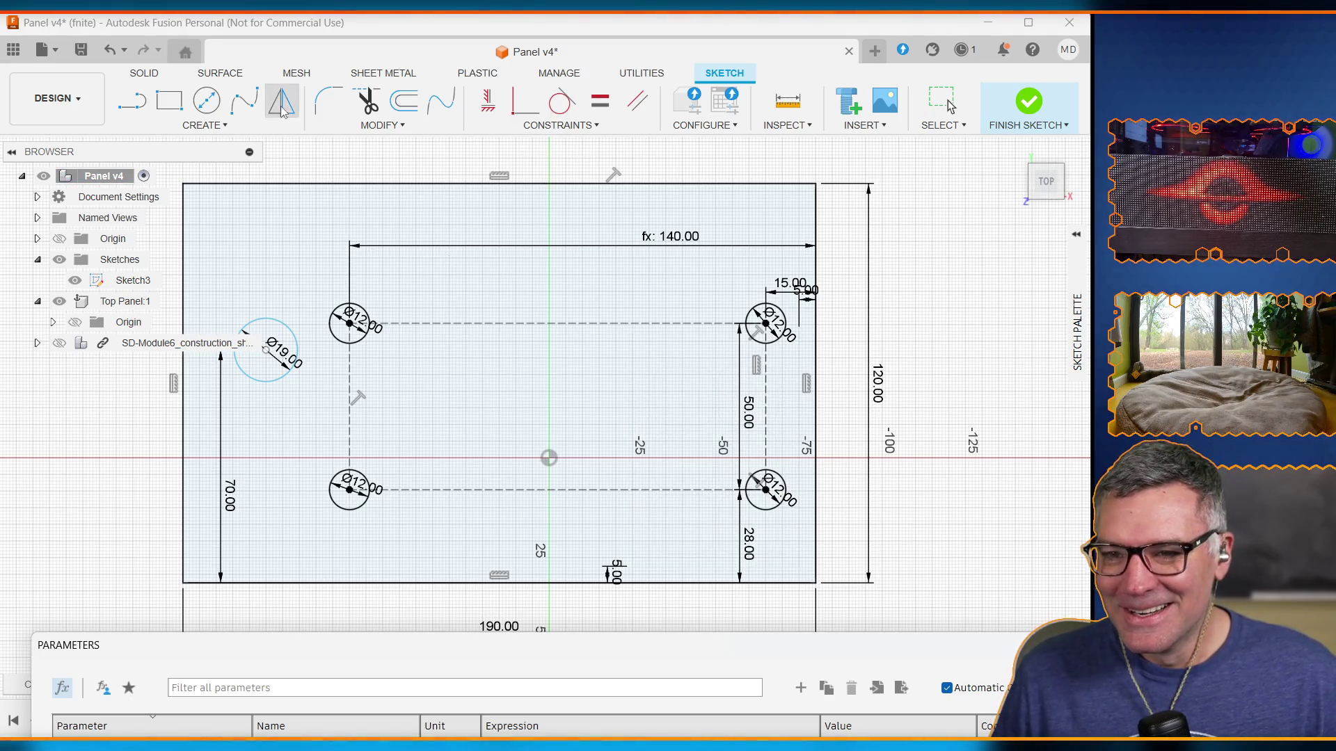
left_click(274, 130)
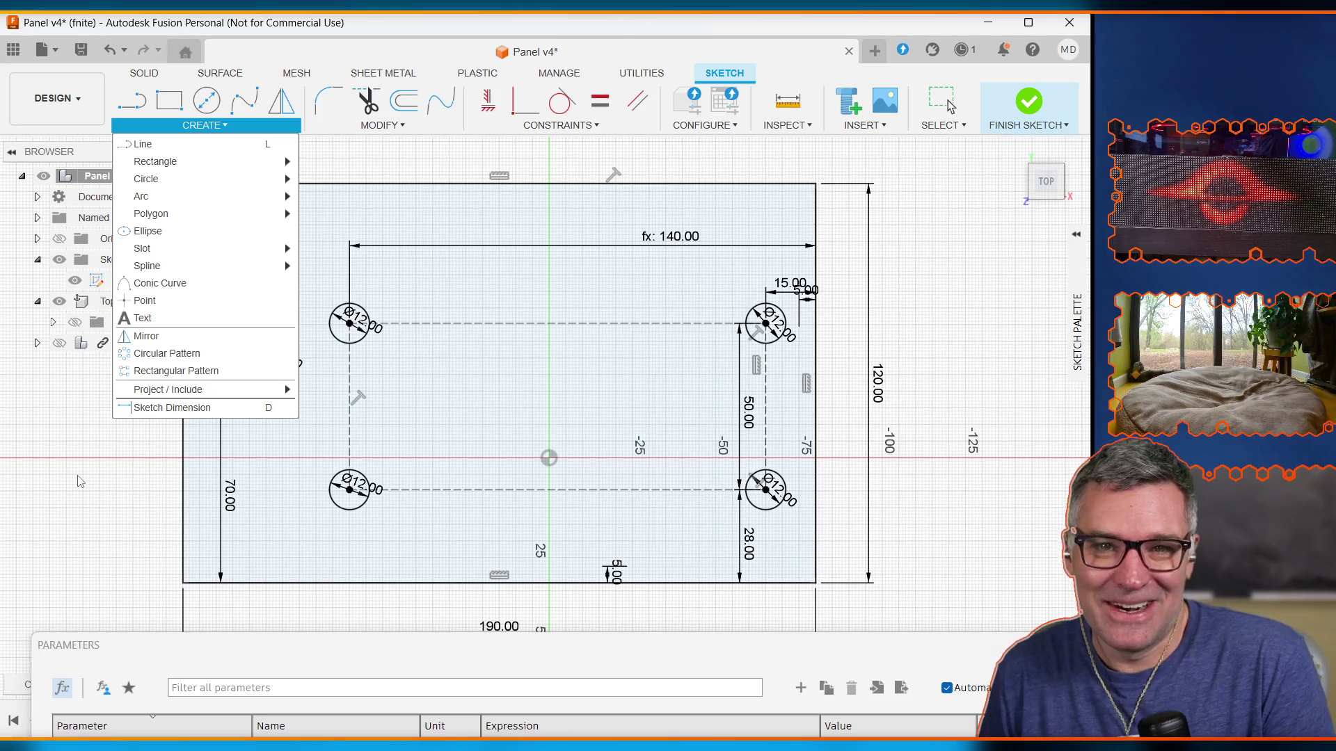
Step: Start the Sketch Dimension tool from the Create list
left_click(118, 526)
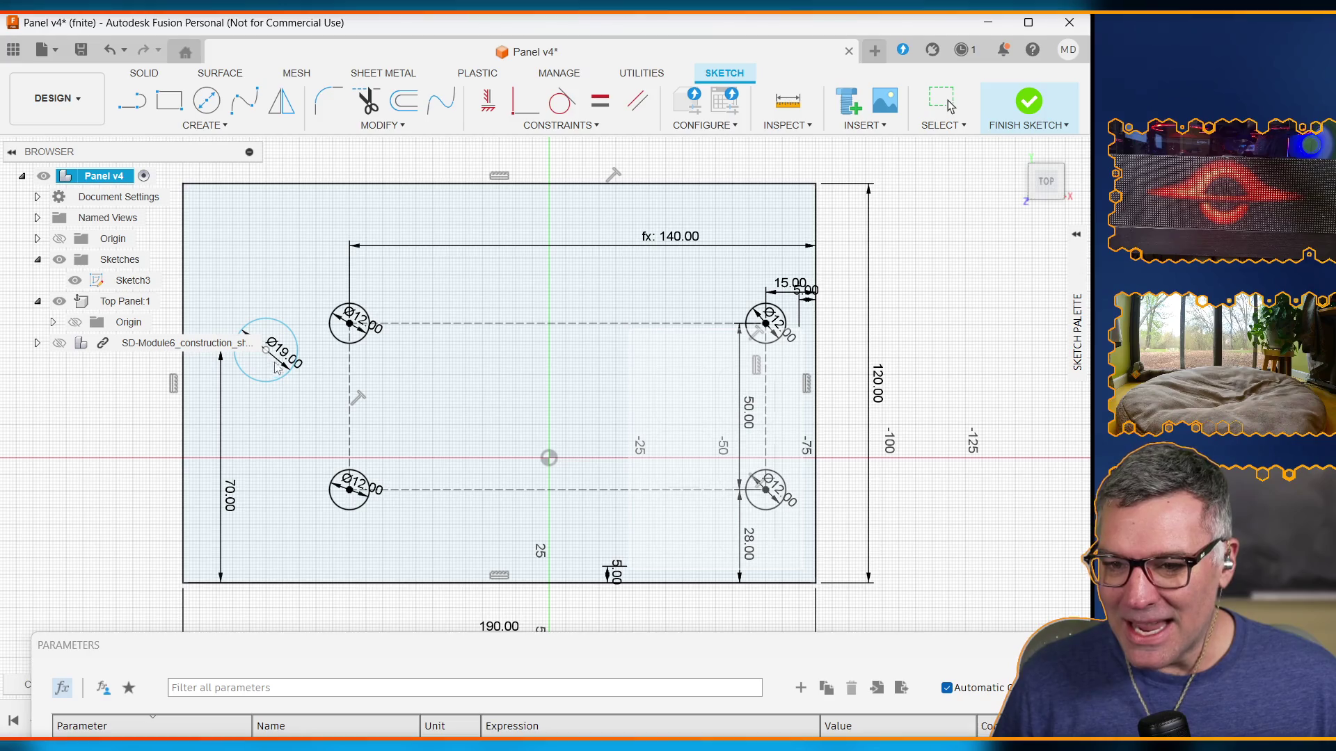
left_click(205, 126)
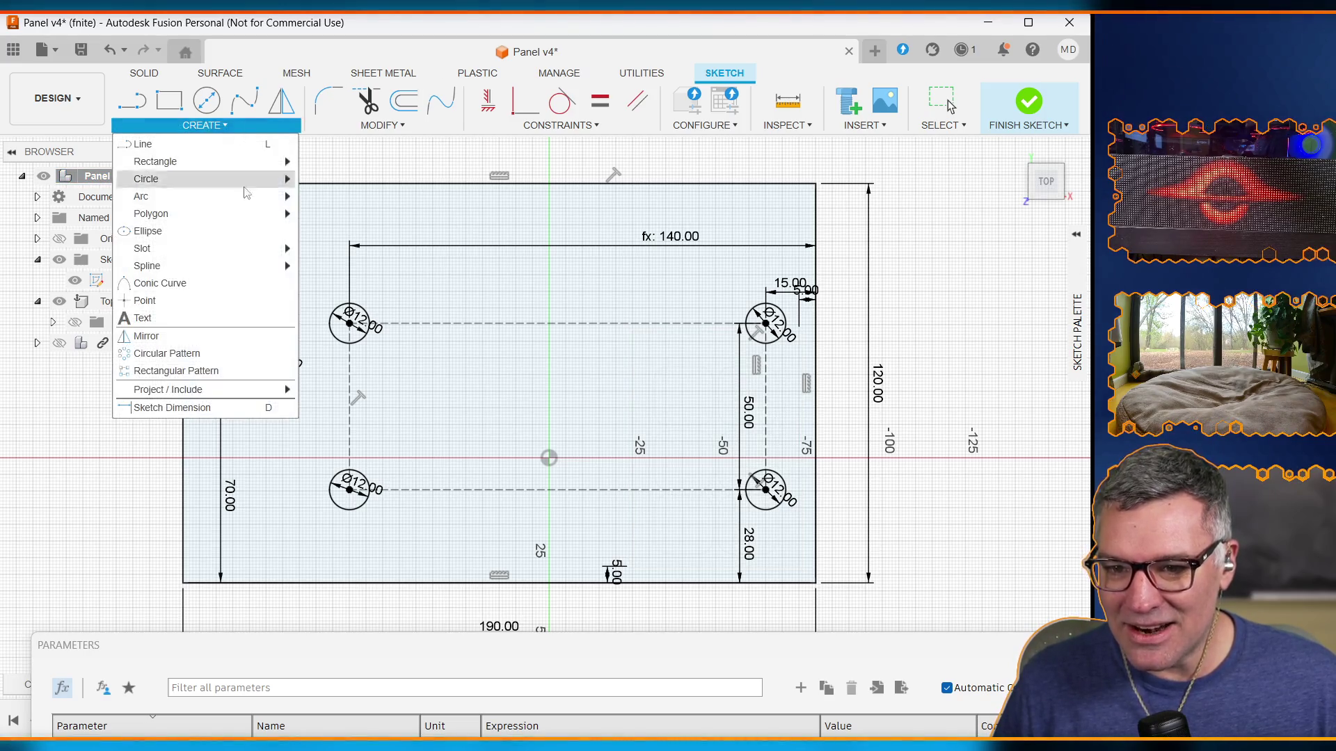
left_click(236, 409)
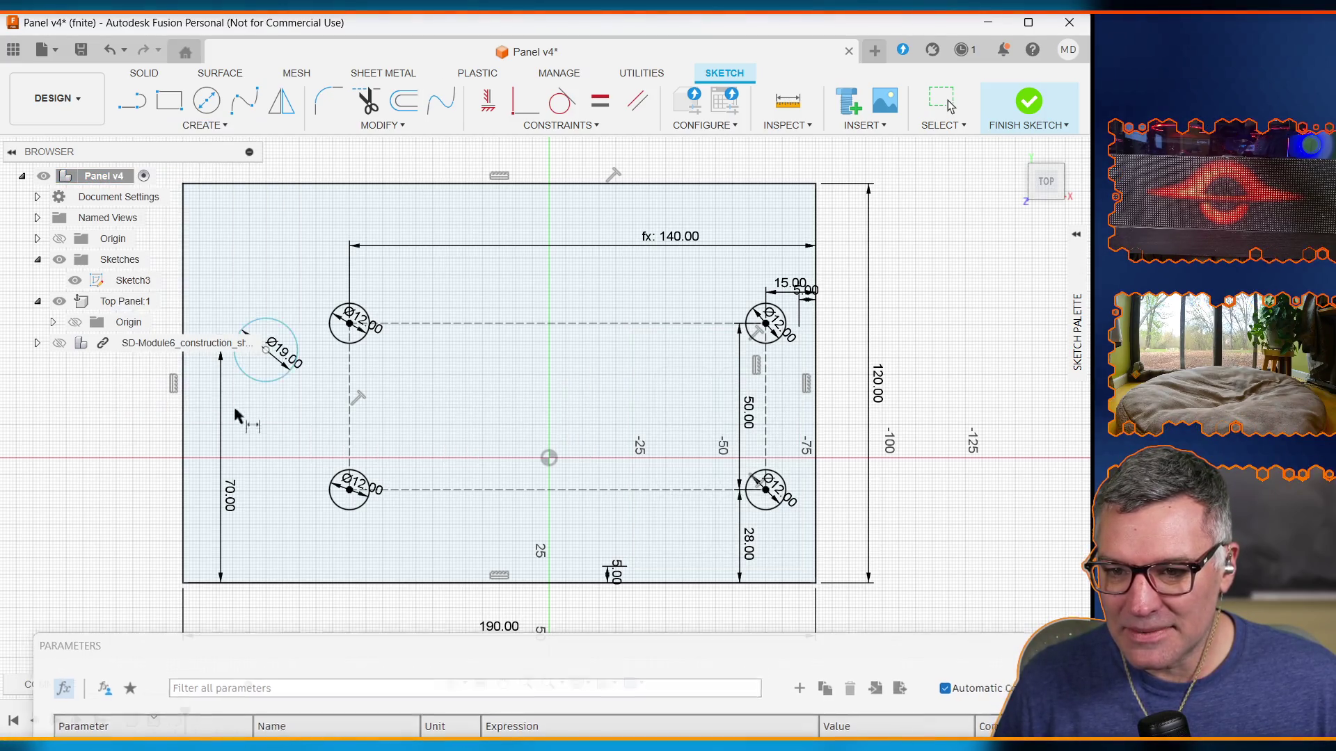
Step: Dimension the Ø19 key hole centre to the panel's right edge, leaving it at 165.10 mm
left_click(268, 355)
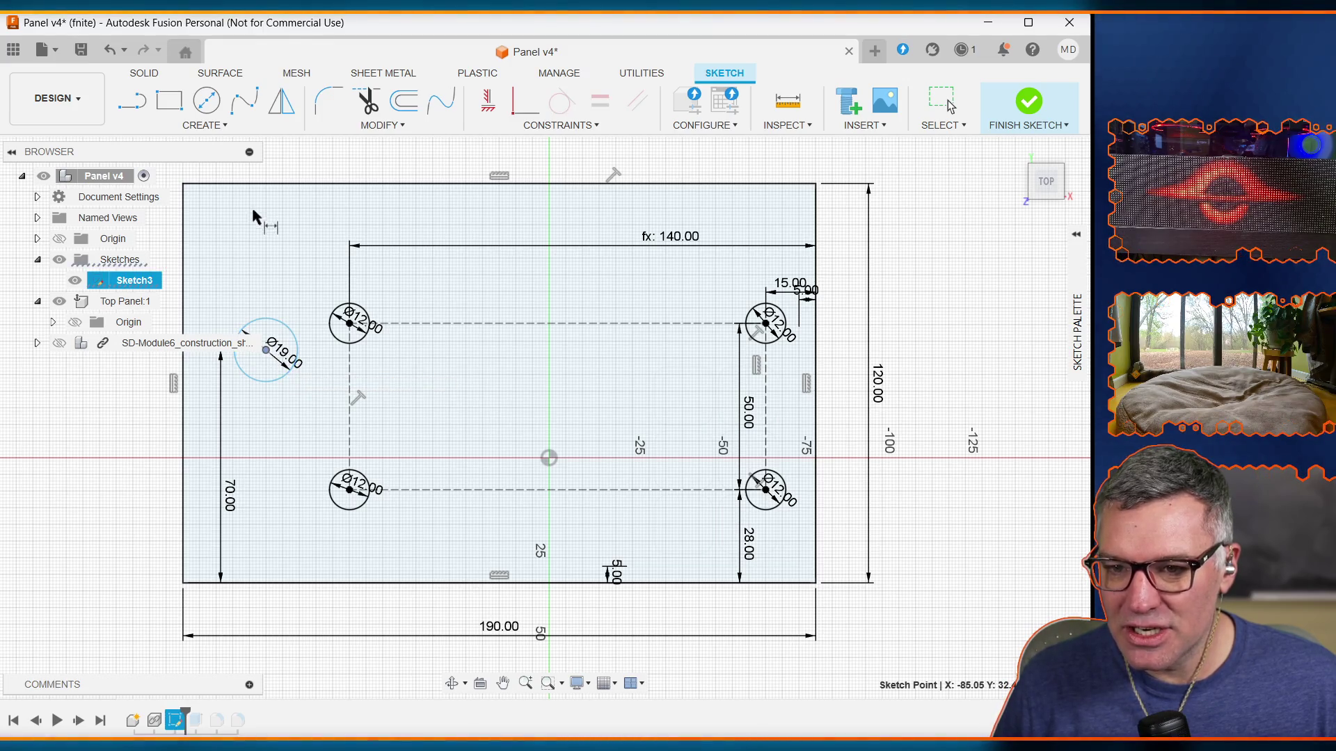
left_click(817, 224)
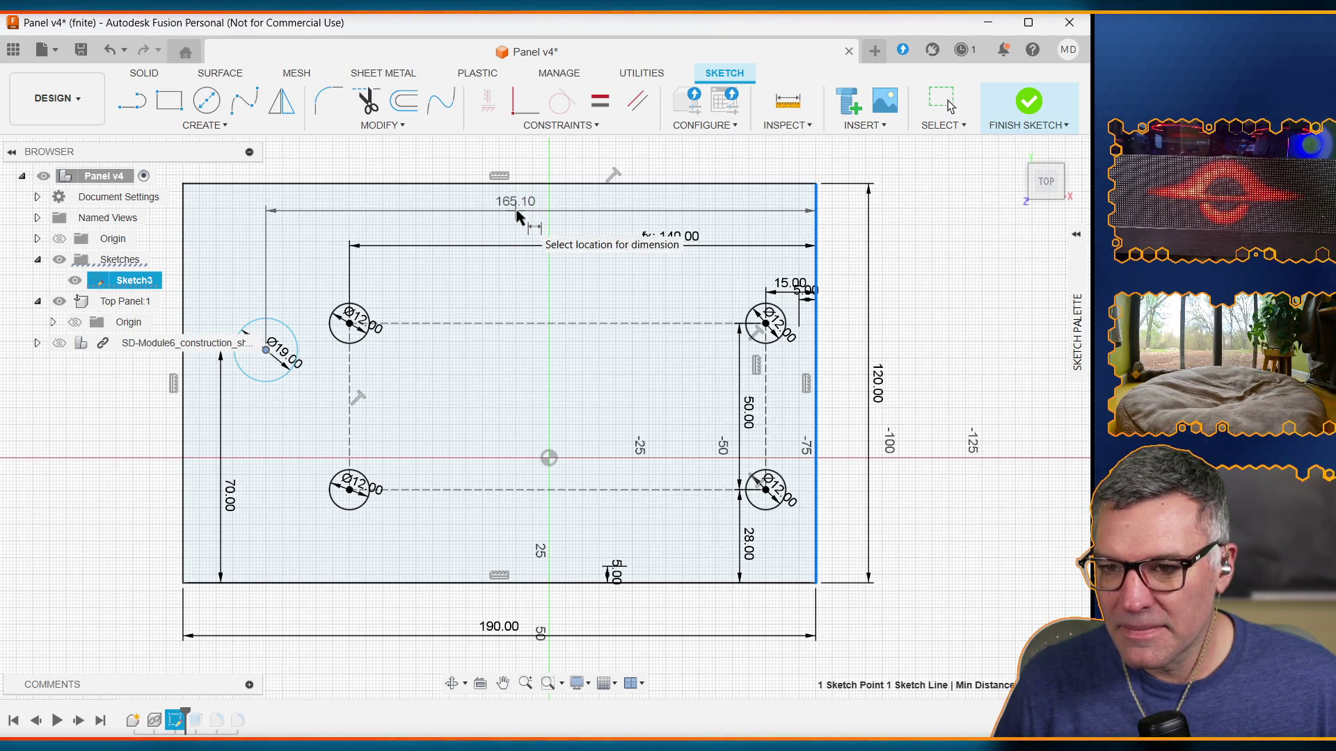
left_click(516, 216)
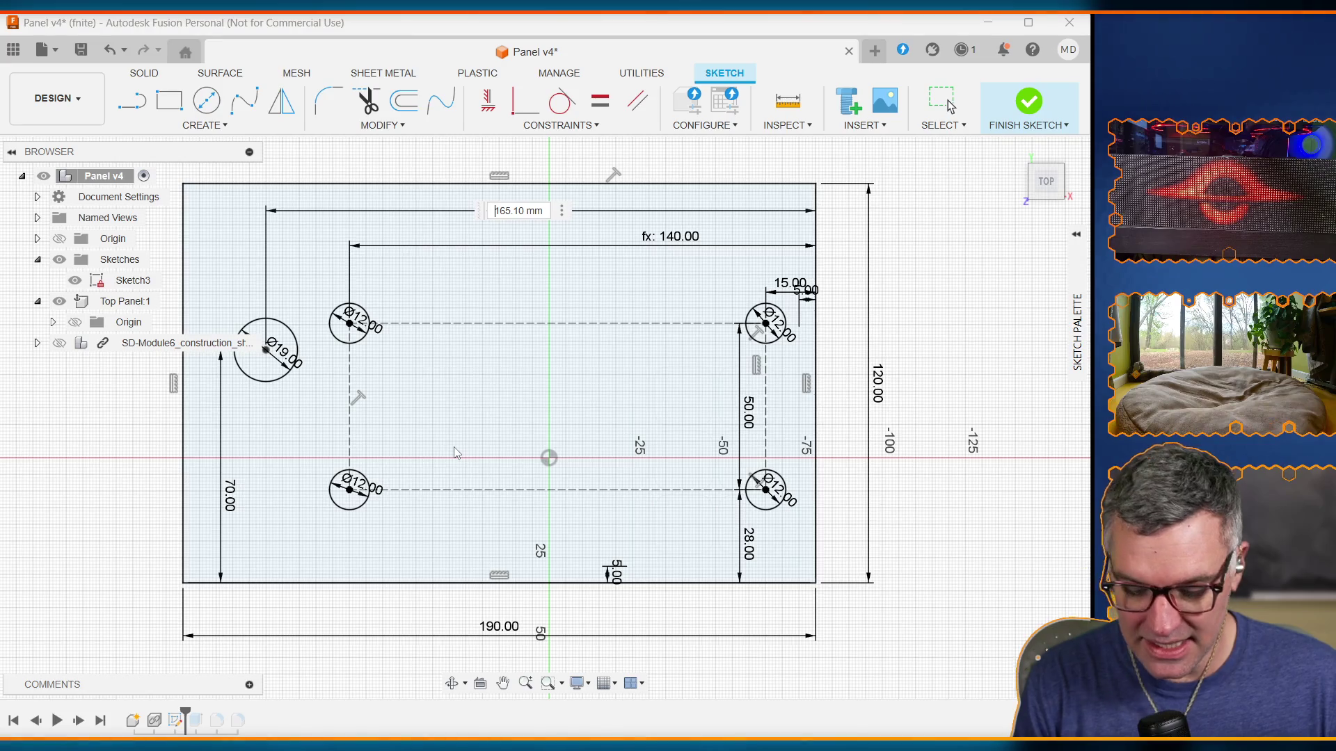
type("key")
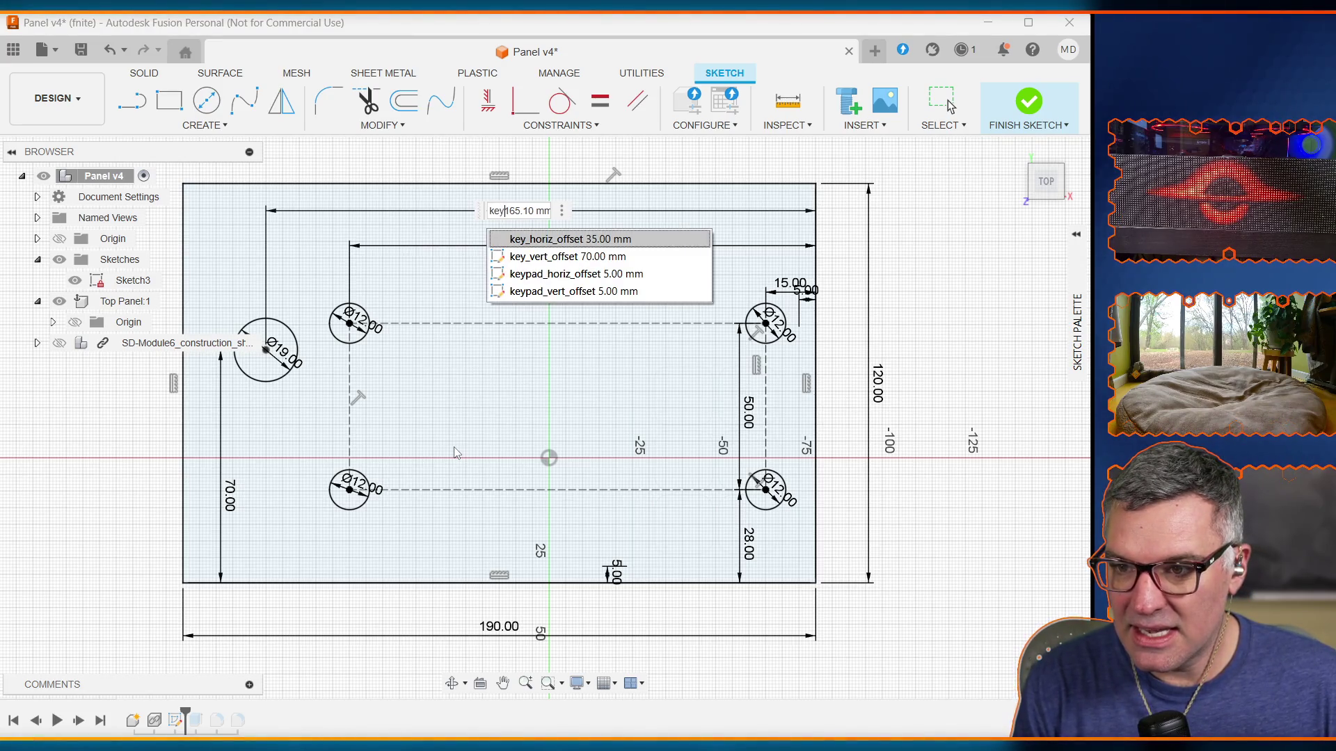
type("_")
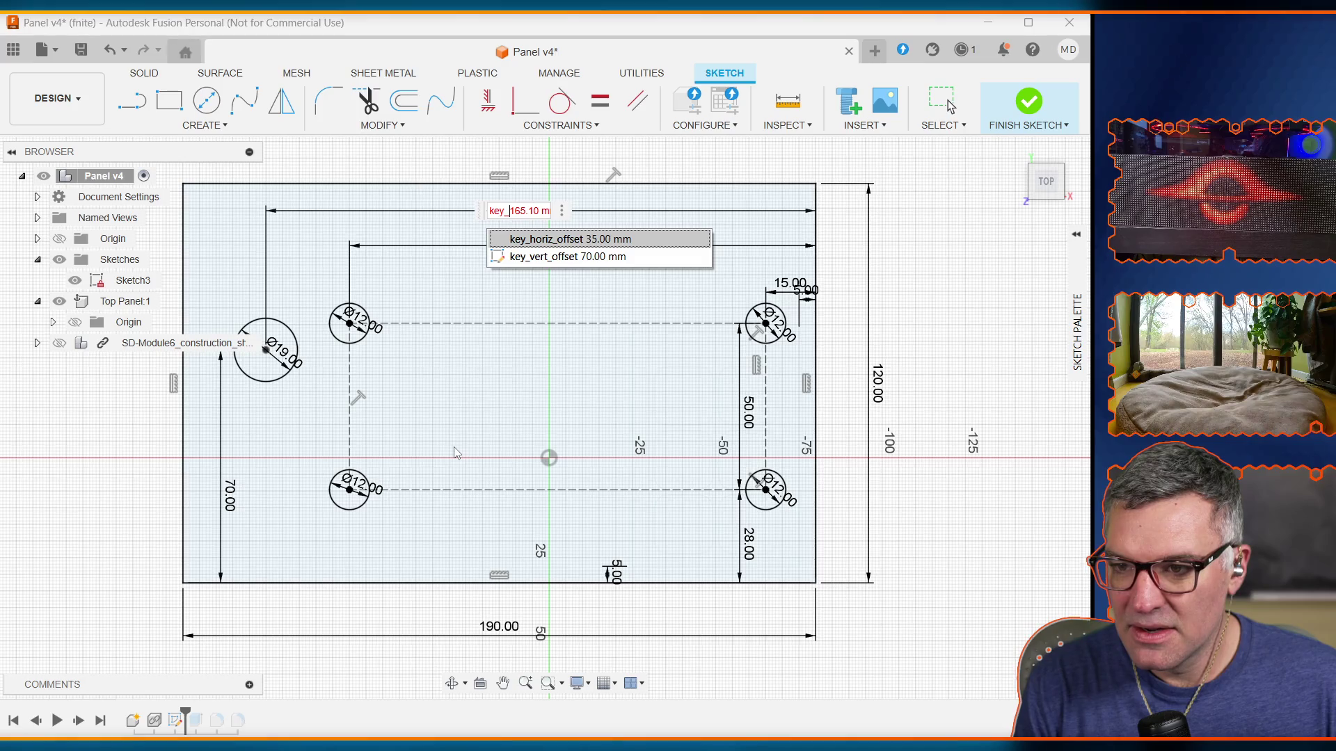
type("horiz_")
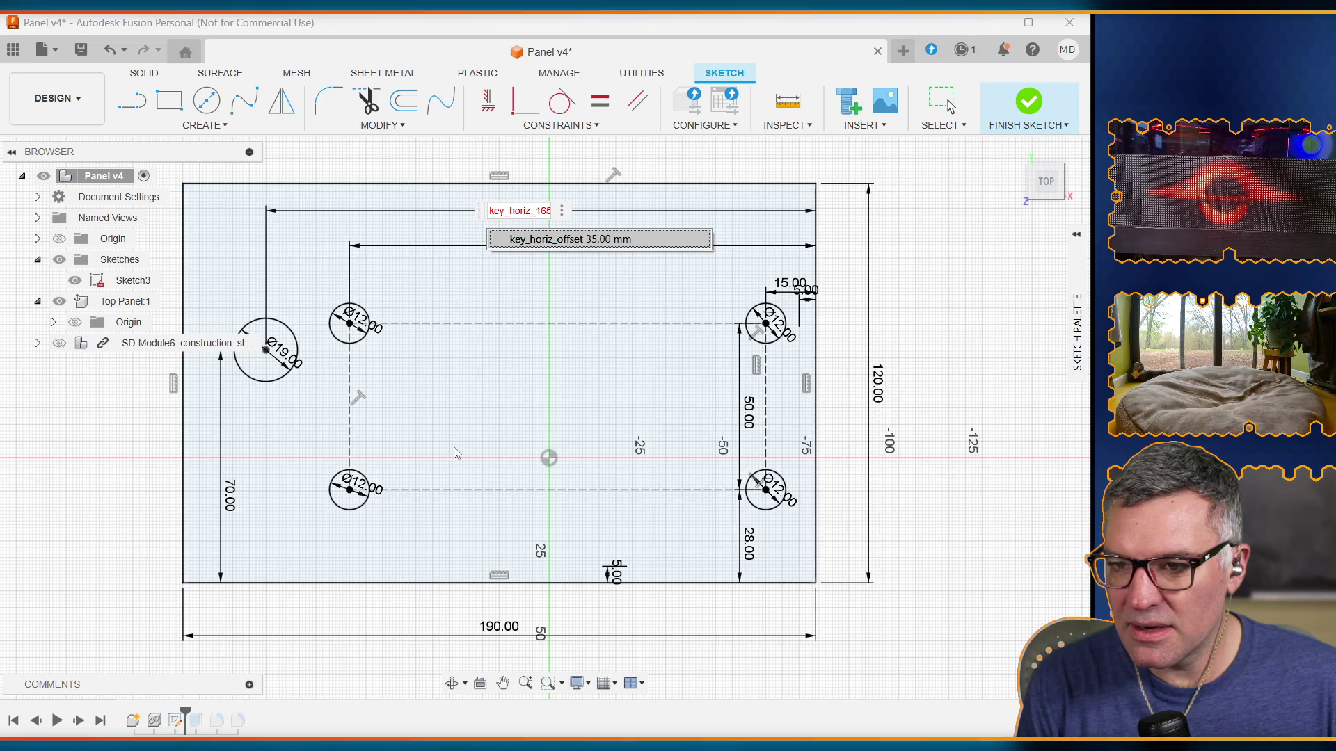
type("offset =")
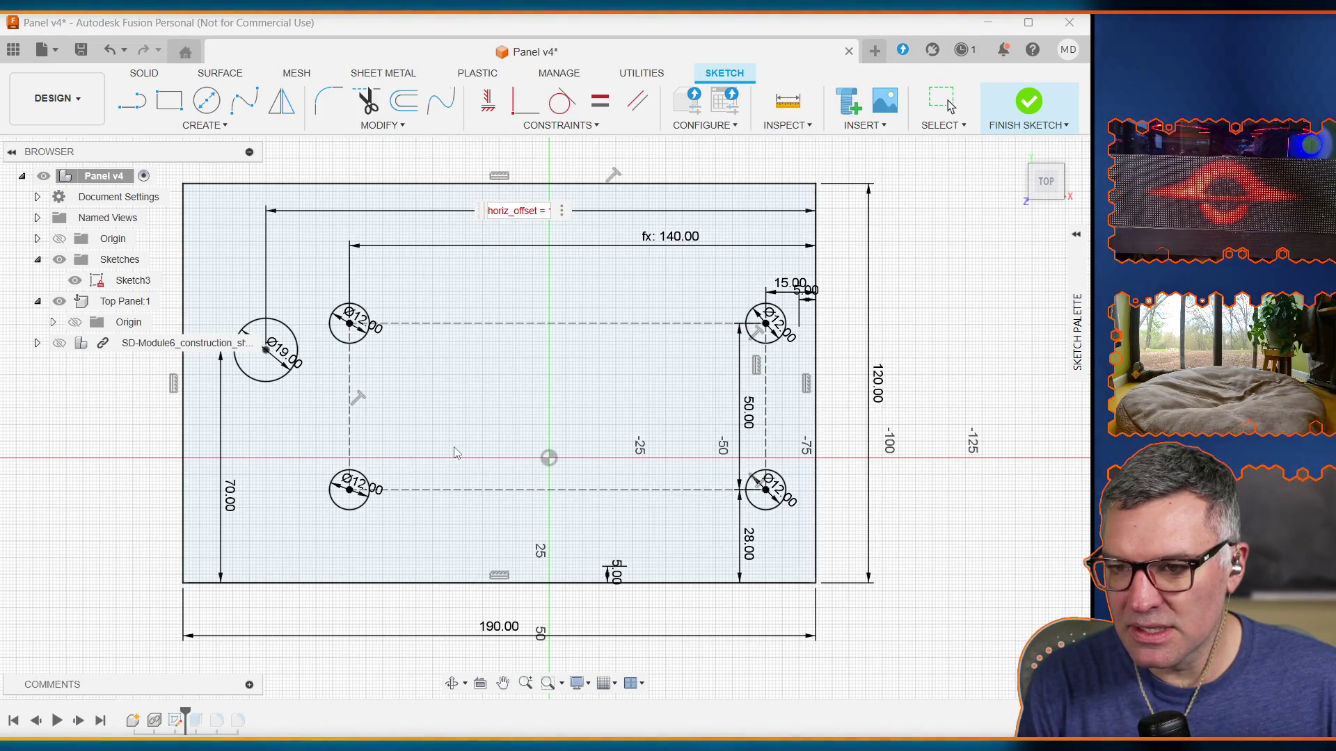
type(" 165.10 mm")
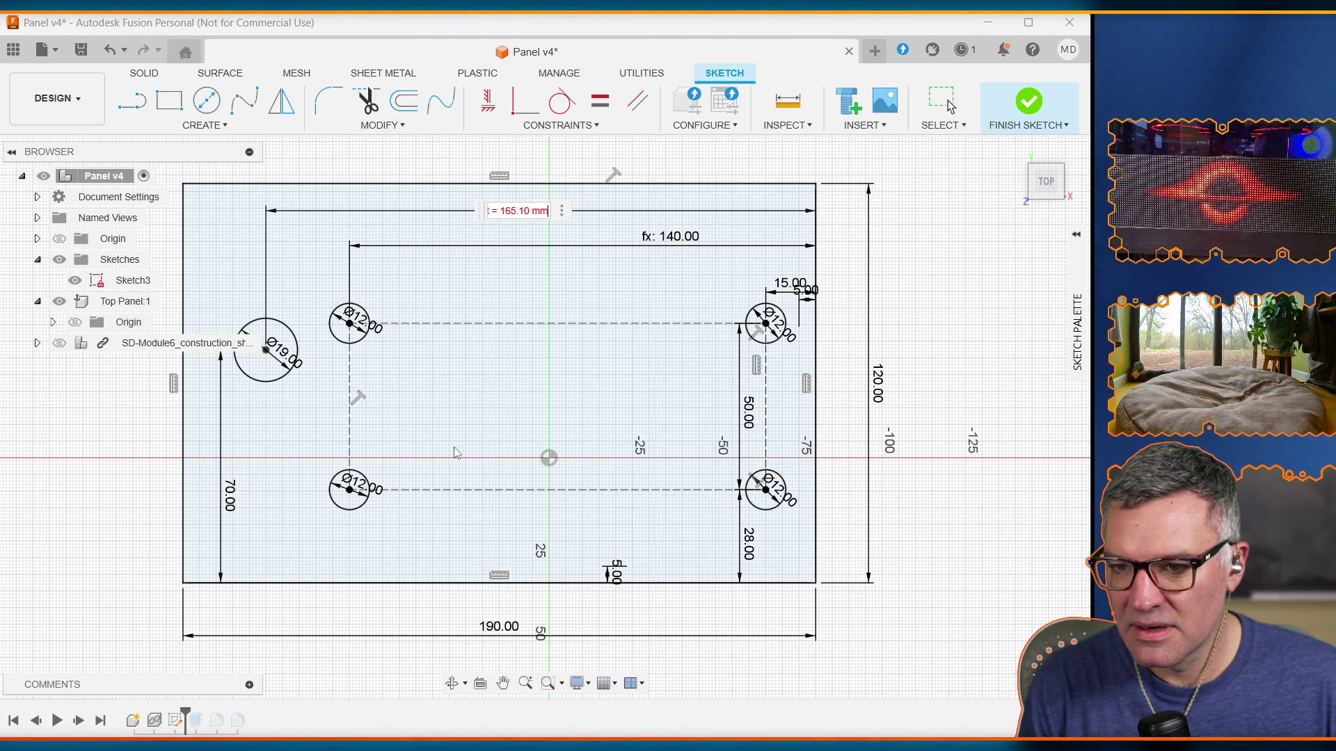
key("BackSpace")
type("key")
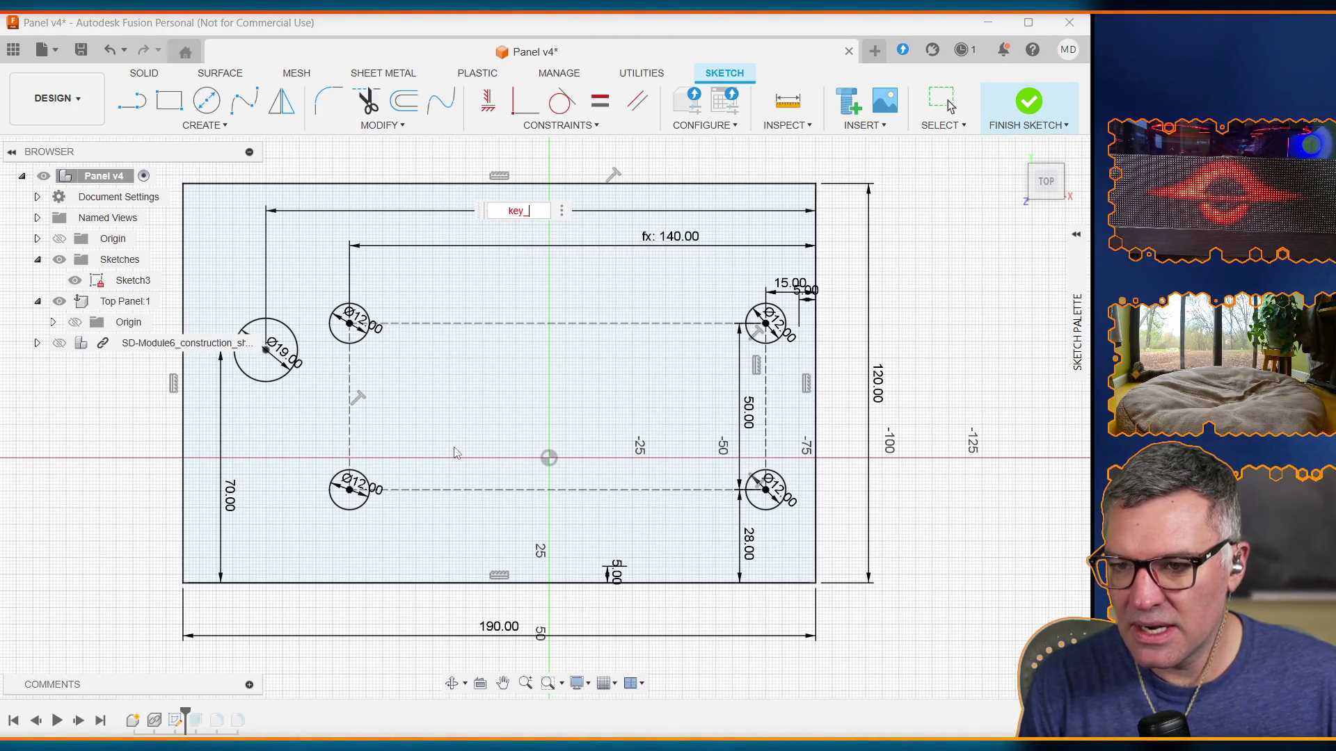
key("Return")
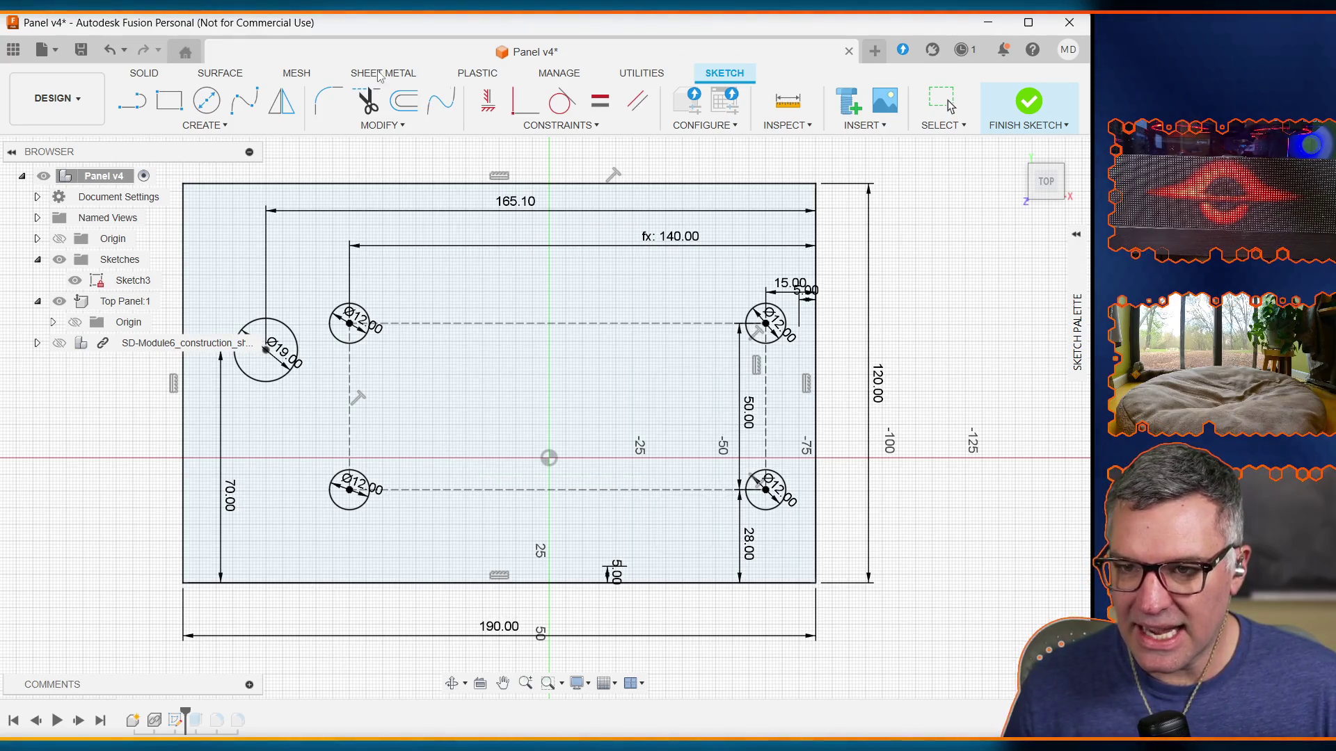
Step: Drive the key hole dimension with key_horiz_offset, placing it 35 mm from the right edge
left_click(509, 208)
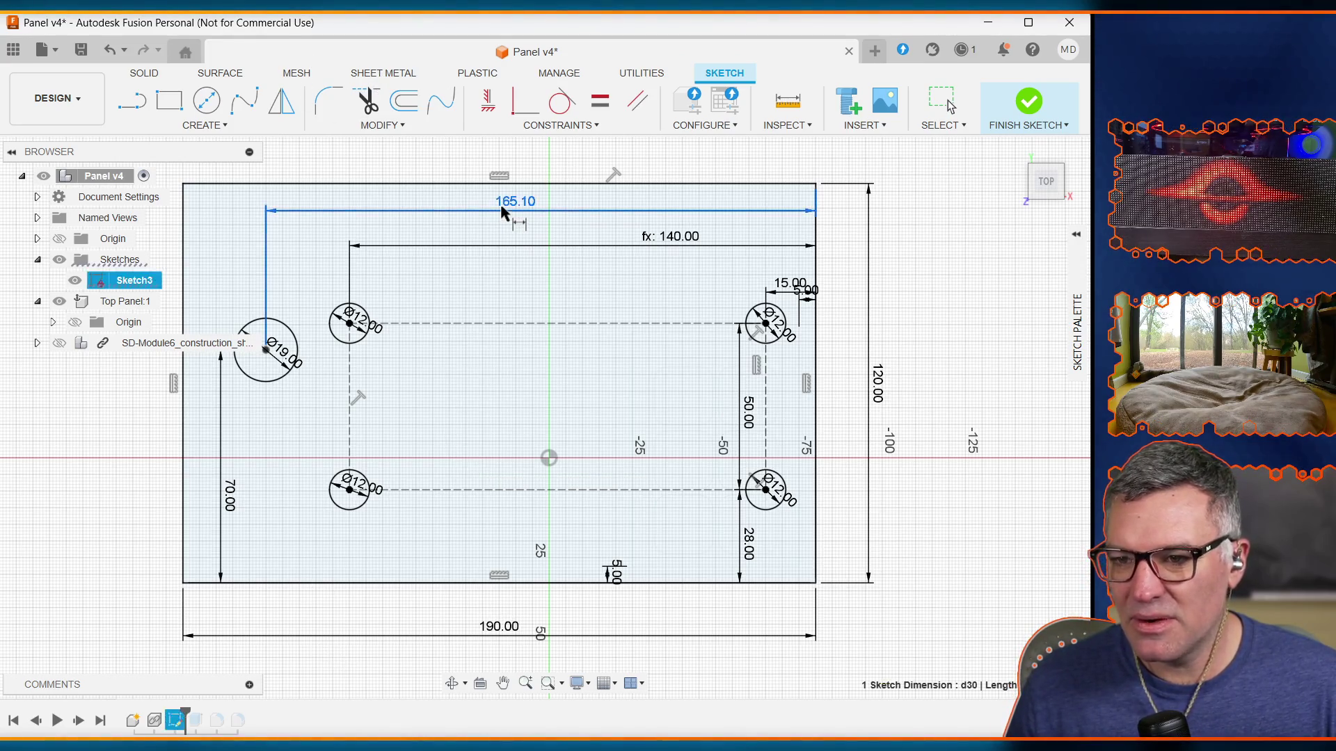
double_click(510, 207)
type("k")
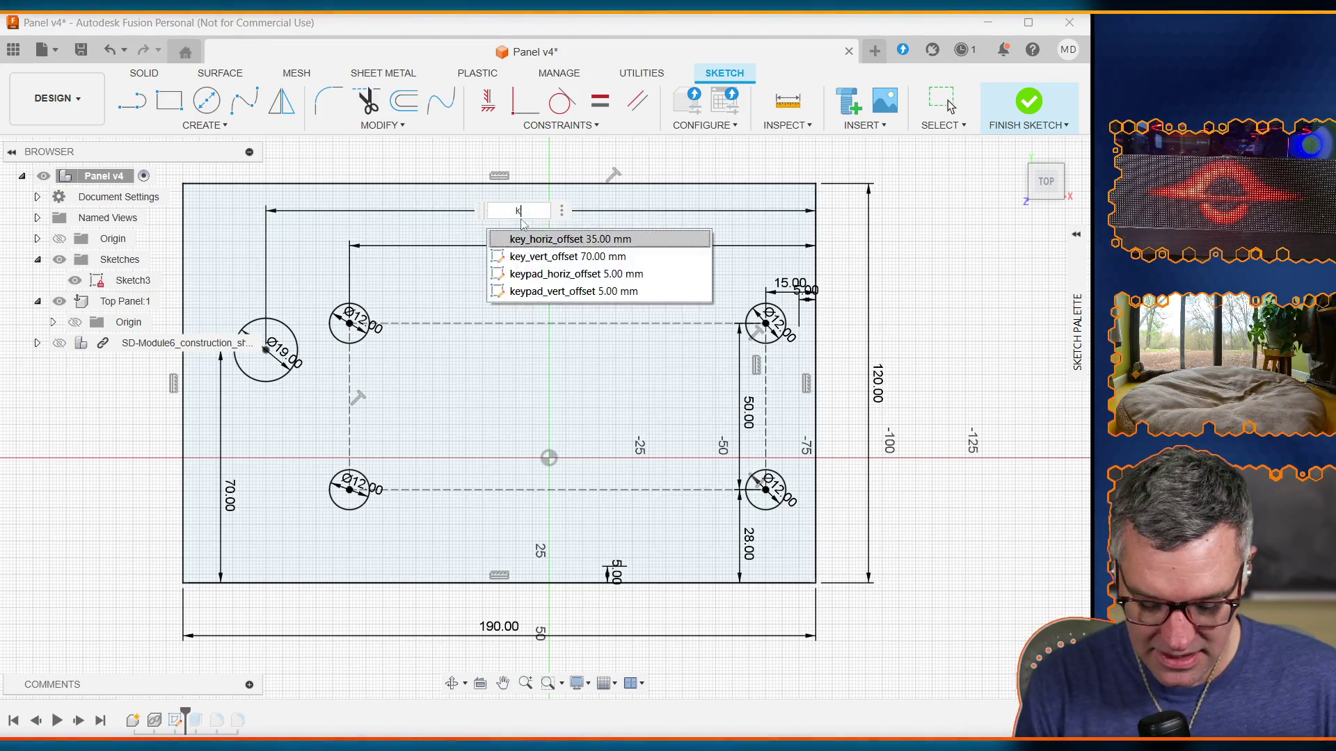
type("ey_horiz_o")
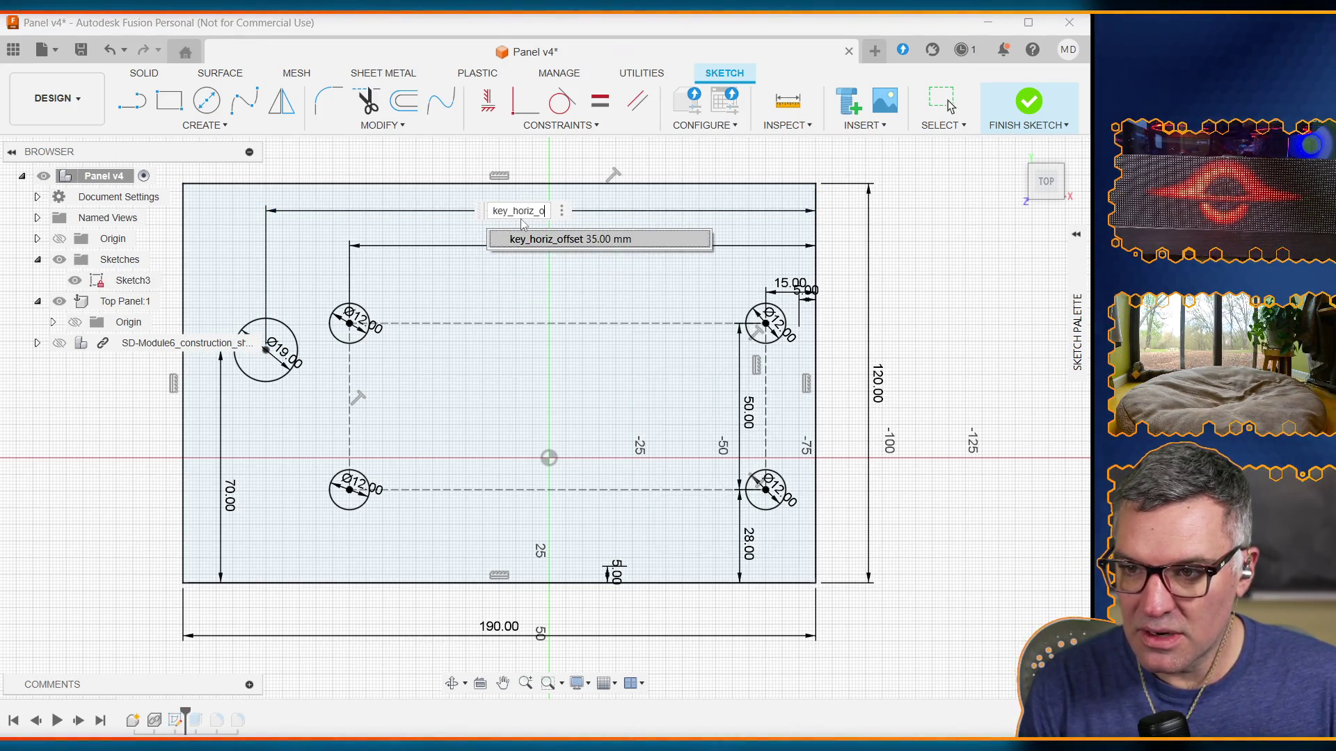
type("set")
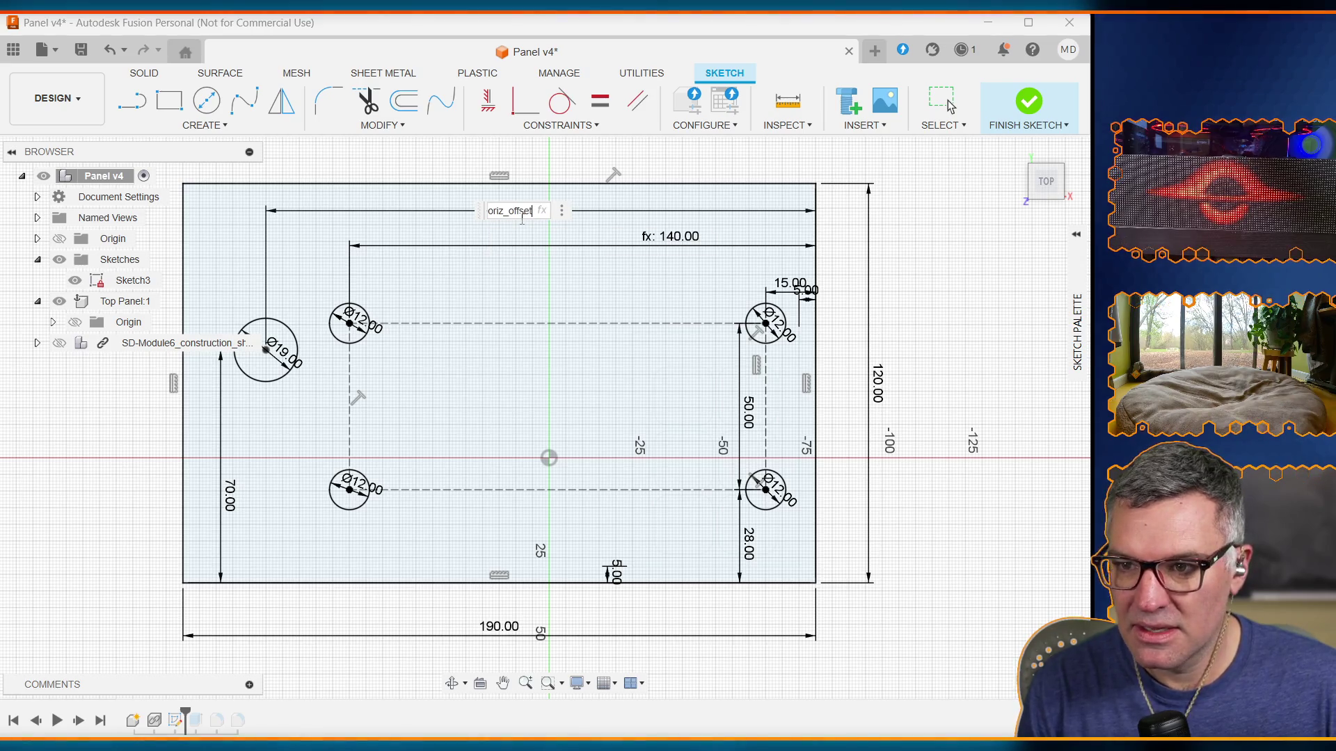
key("Return")
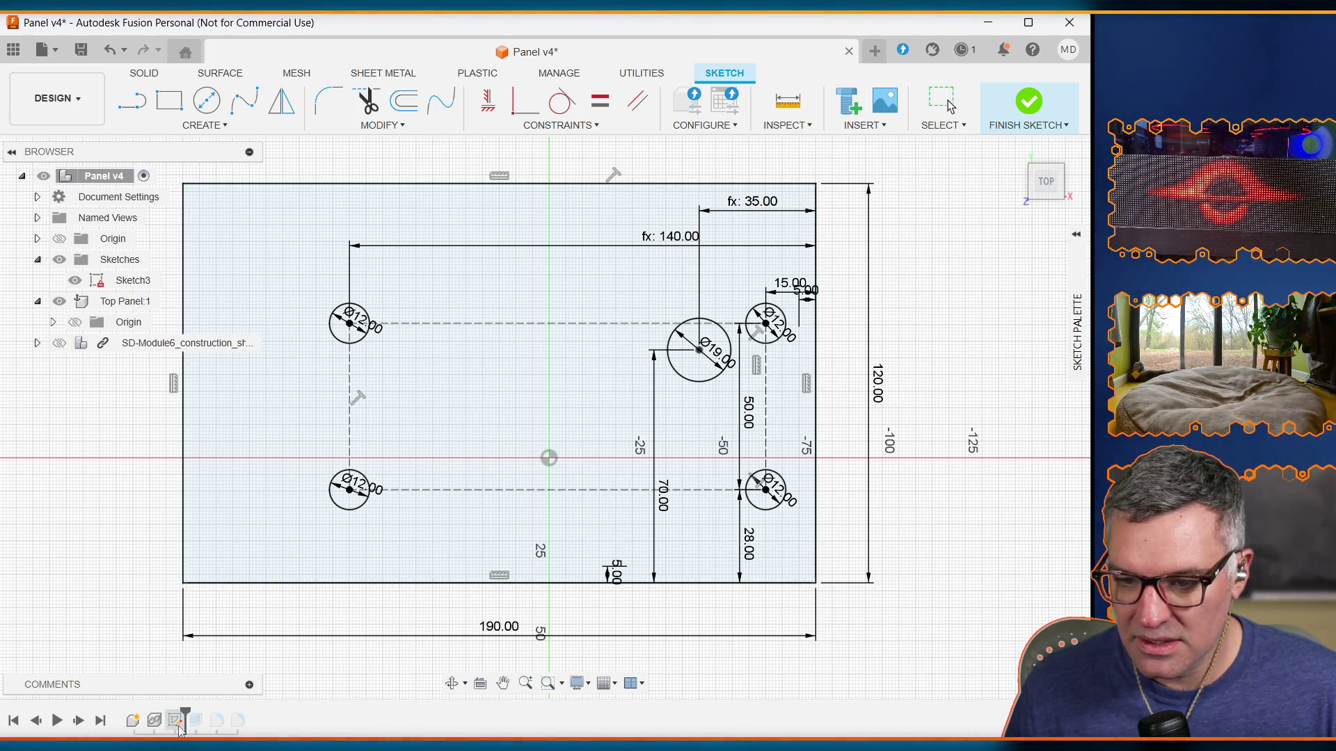
left_click(381, 125)
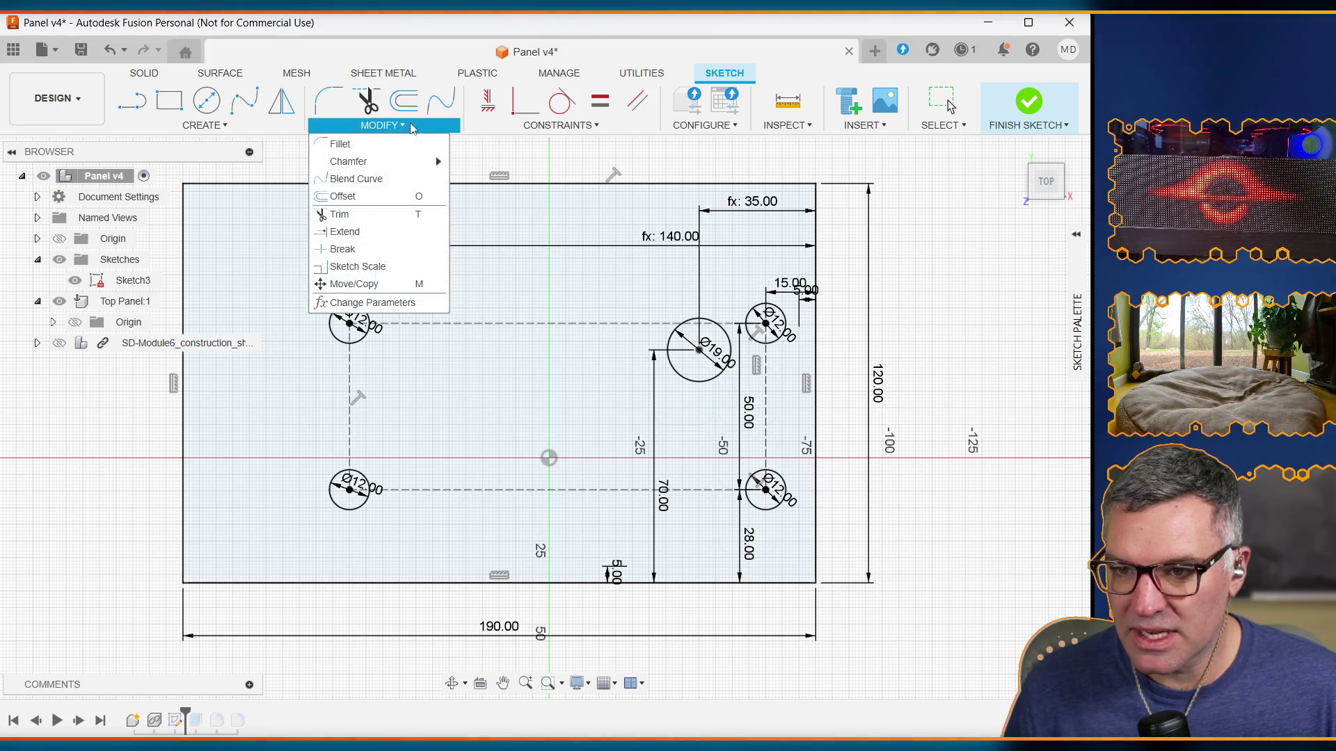
Step: Change key_horiz_offset to a panel_width-based expression giving 160 mm, moving the key hole left
left_click(369, 303)
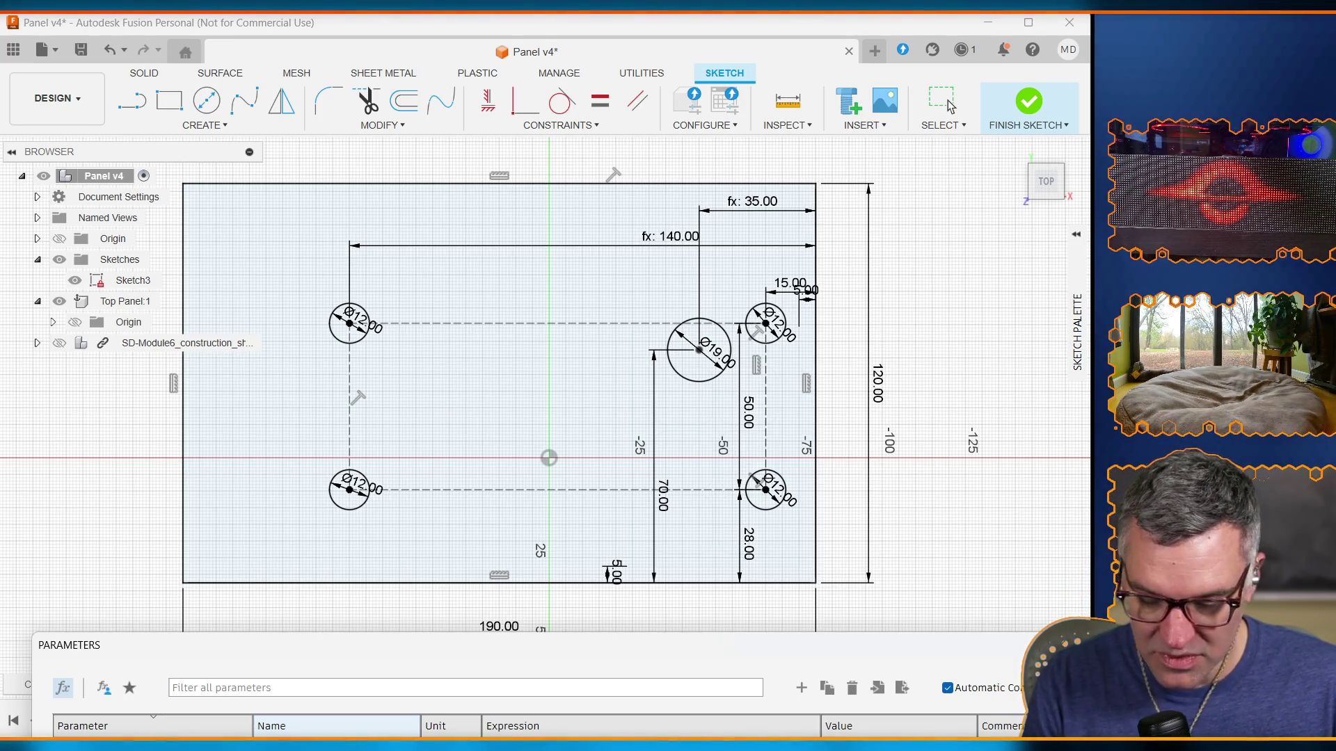
key("Return")
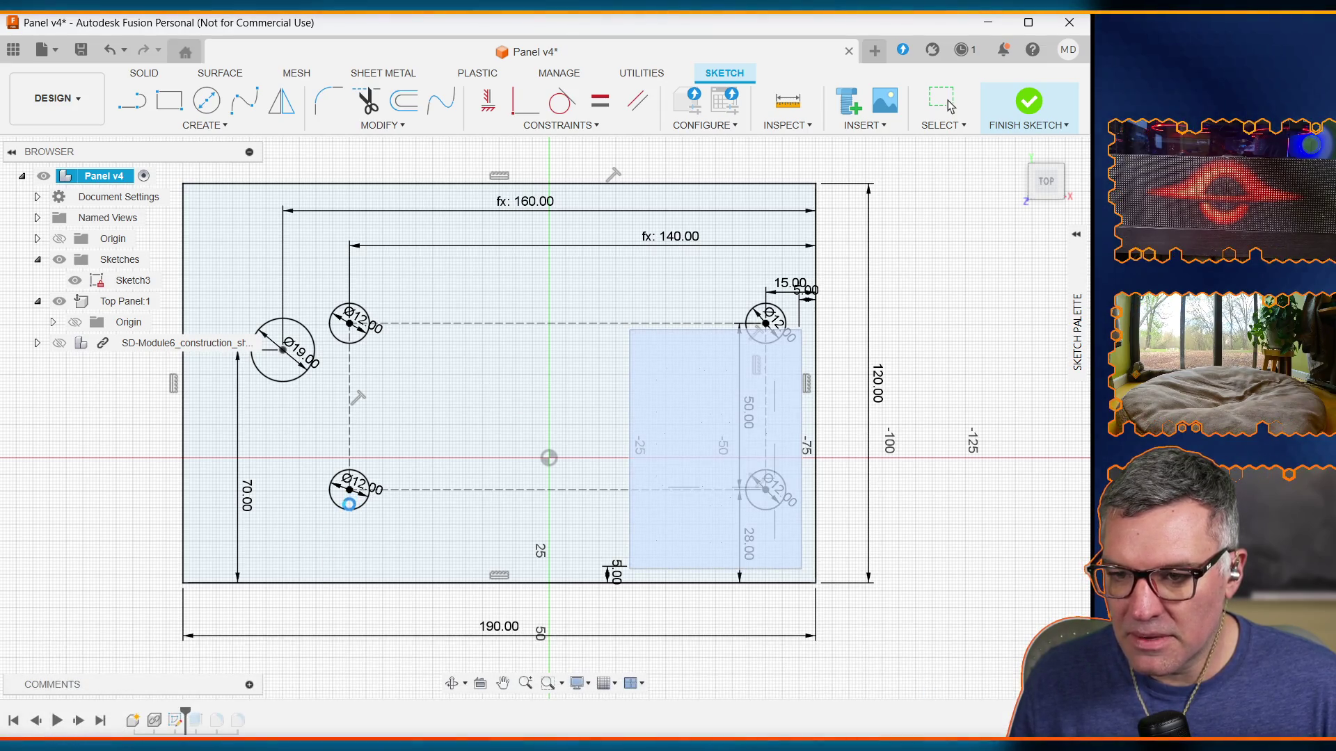
Step: Name the Ø19 key hole diameter key_hole_diam, keeping it at 19 mm
left_click(296, 359)
double_click(296, 359)
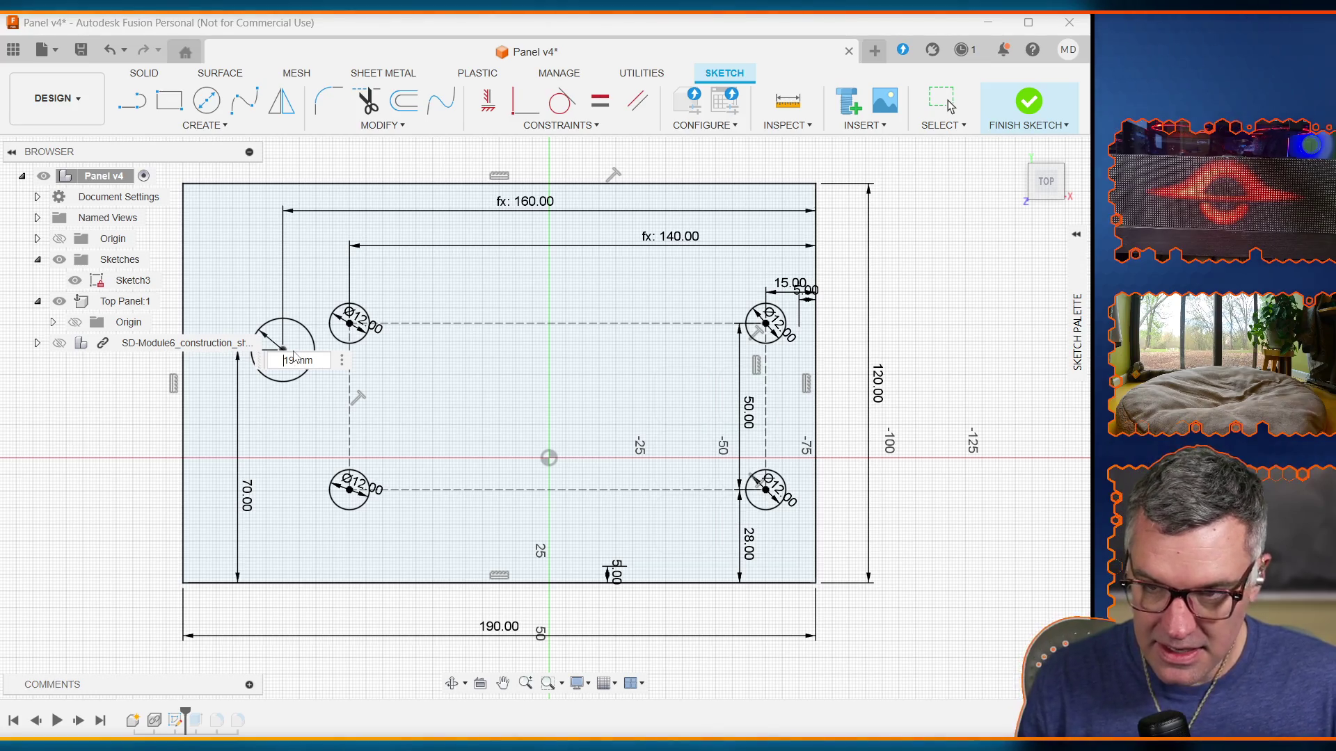
type("key_")
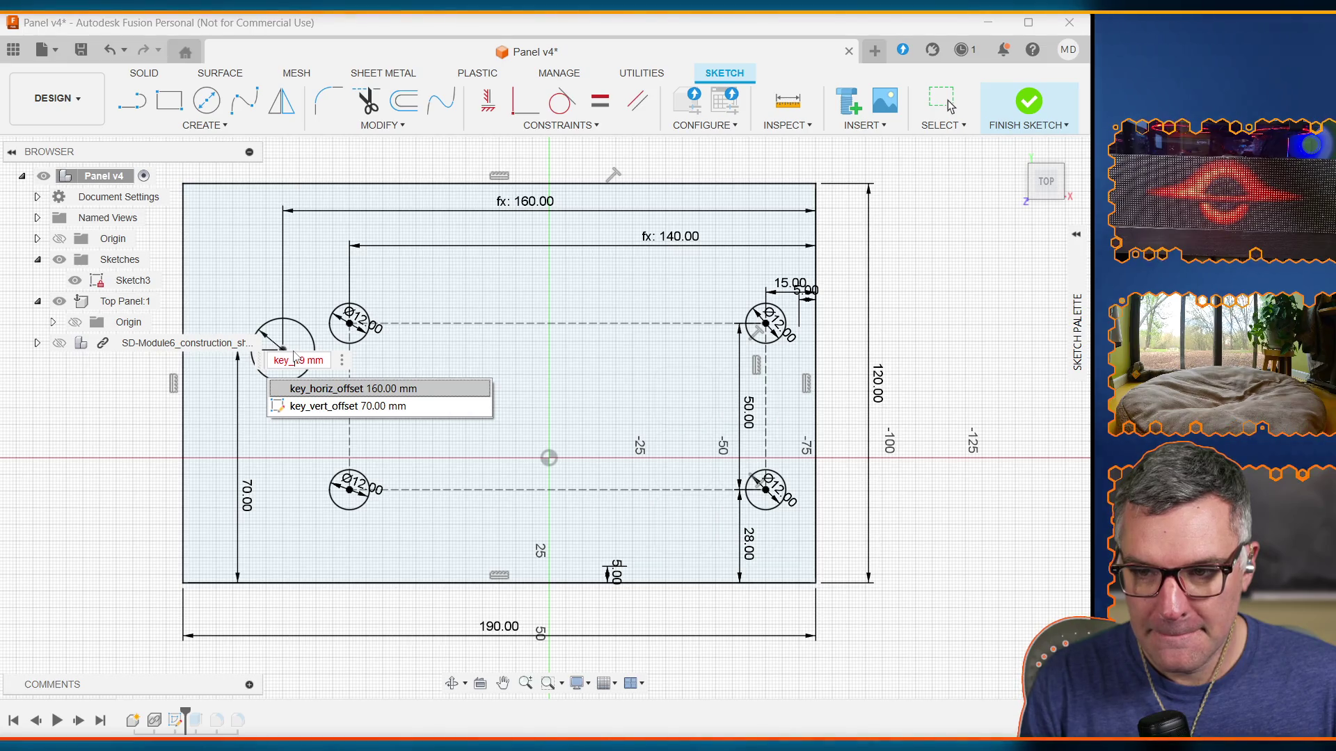
type("d")
type("o")
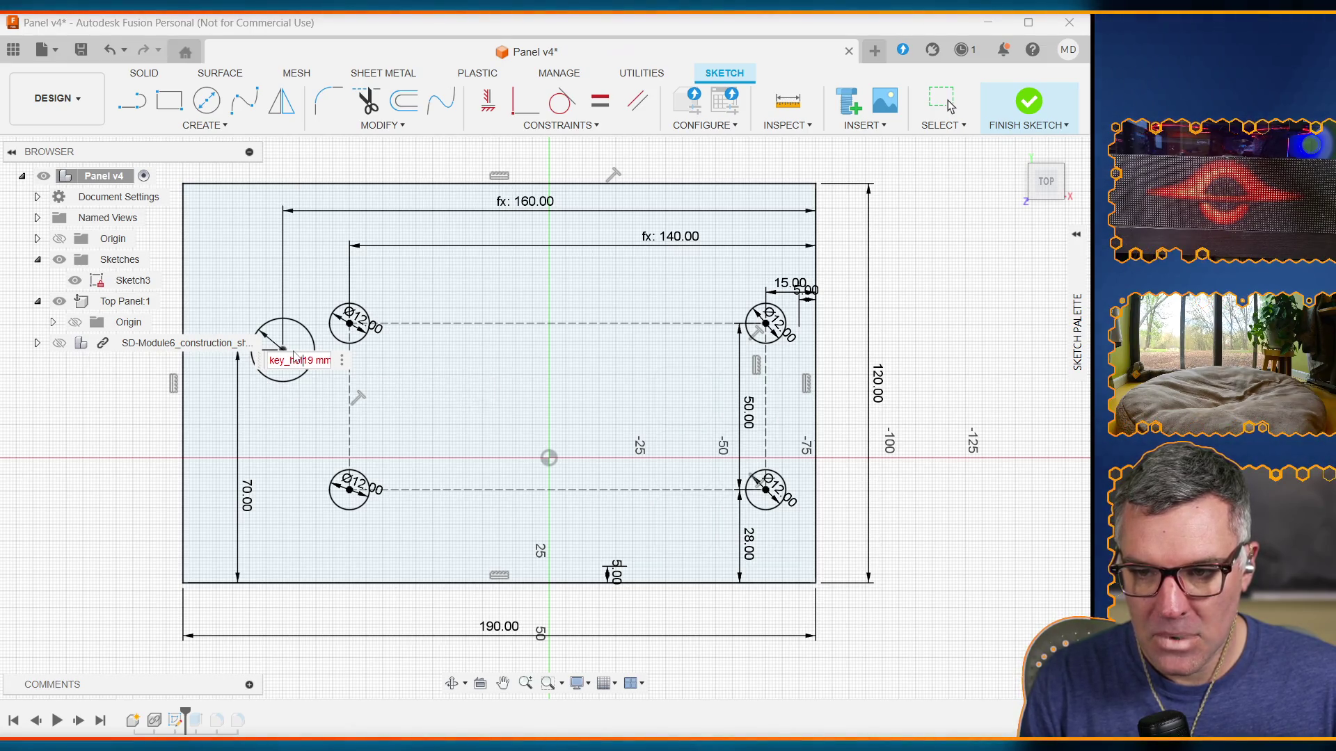
type("diam =")
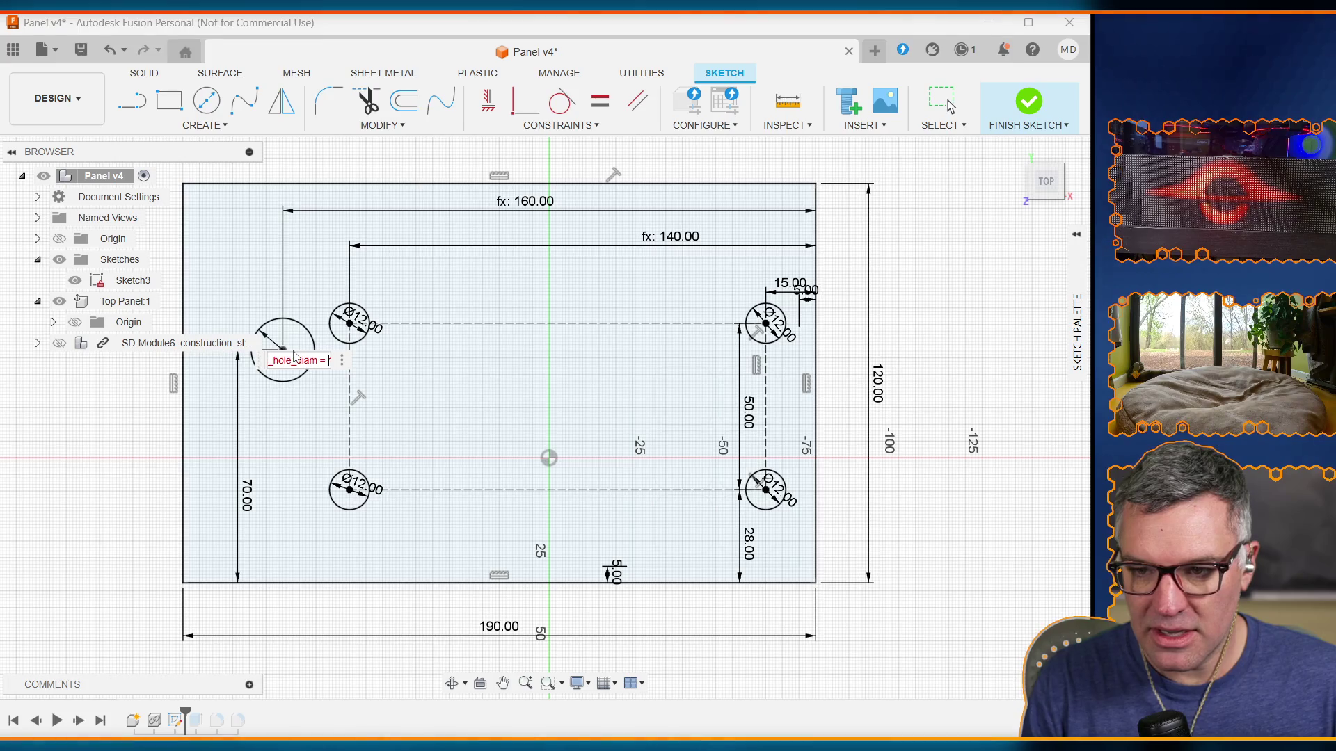
key("Return")
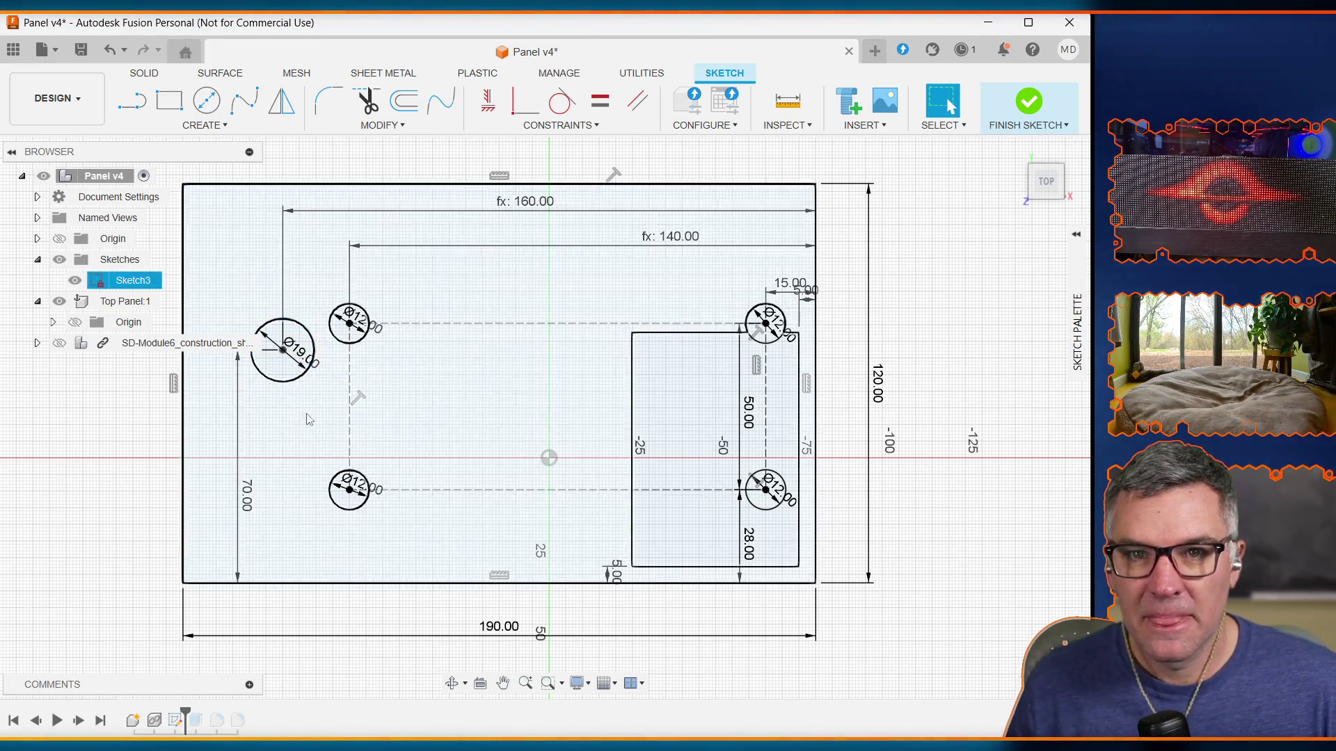
left_click(360, 322)
Step: Rename the upper-left Ø12 diameter, then cancel a stray edit on the lower-left hole
double_click(359, 322)
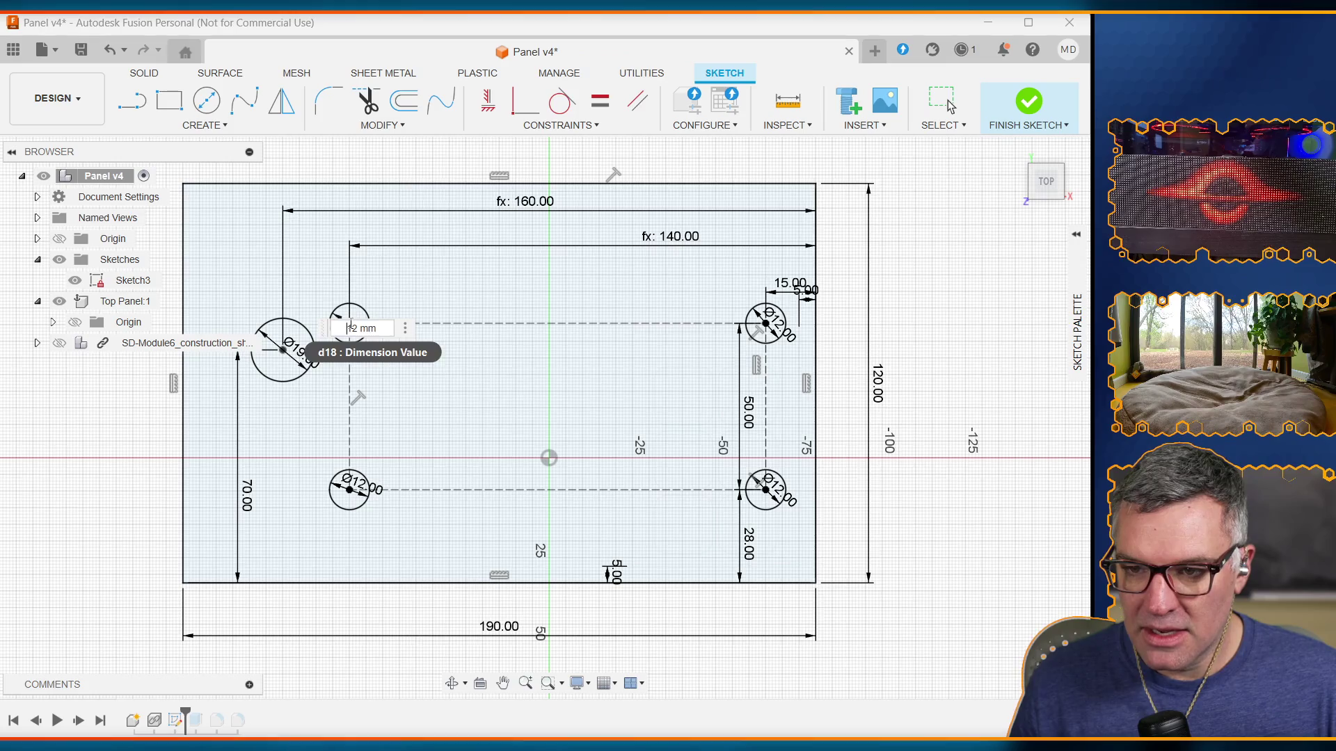
type("switc")
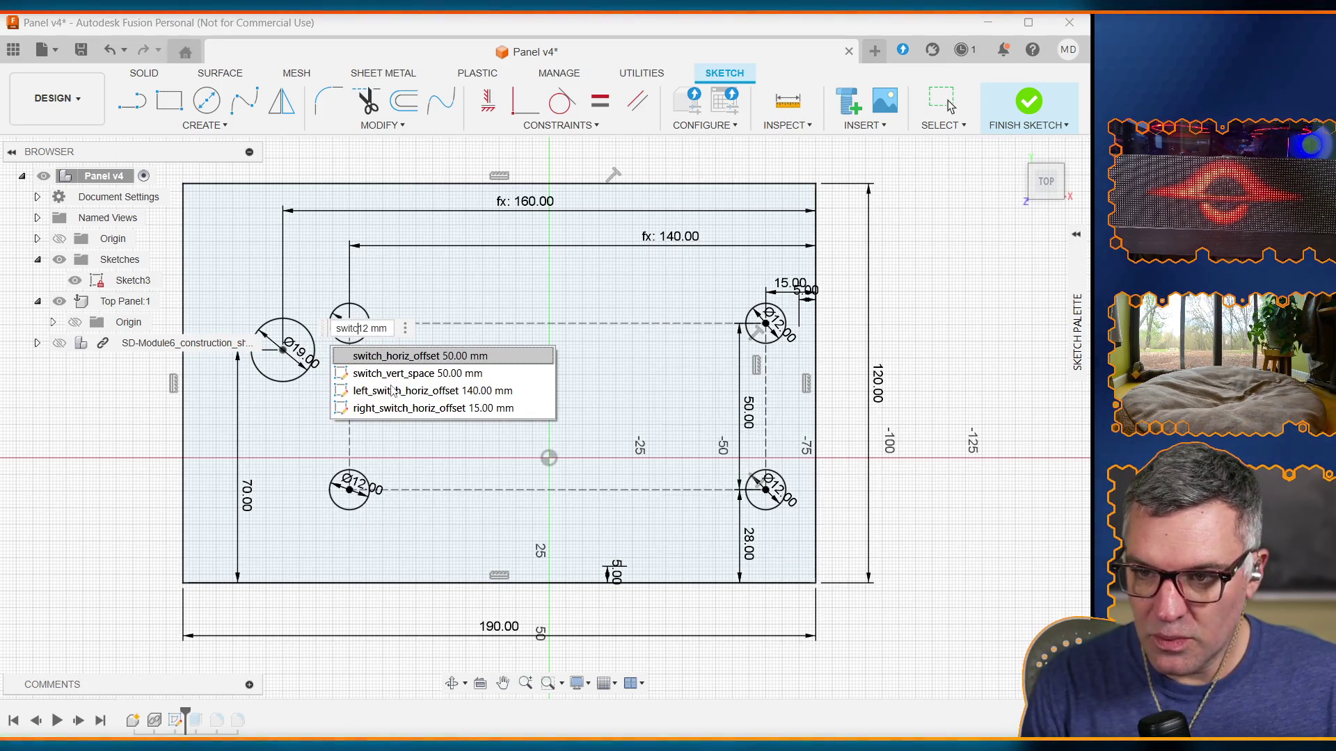
type("h_hole_diam")
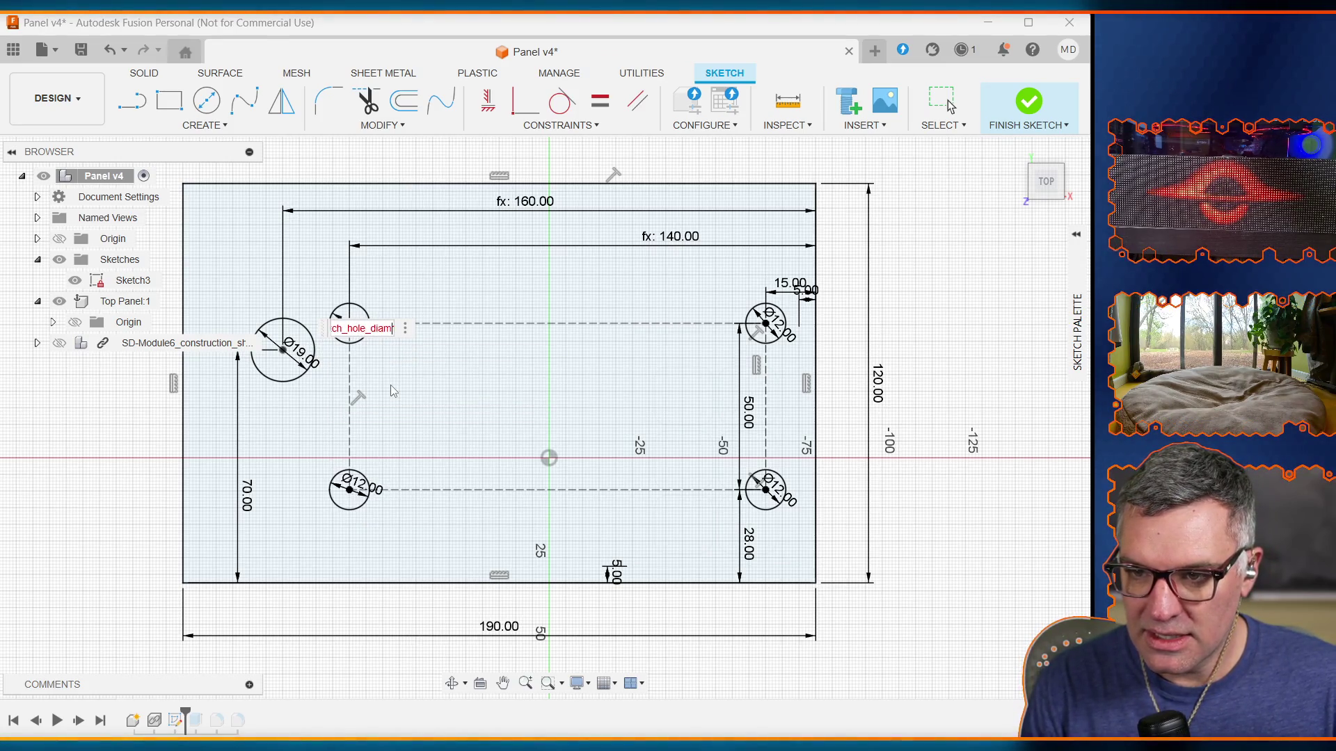
type("eter")
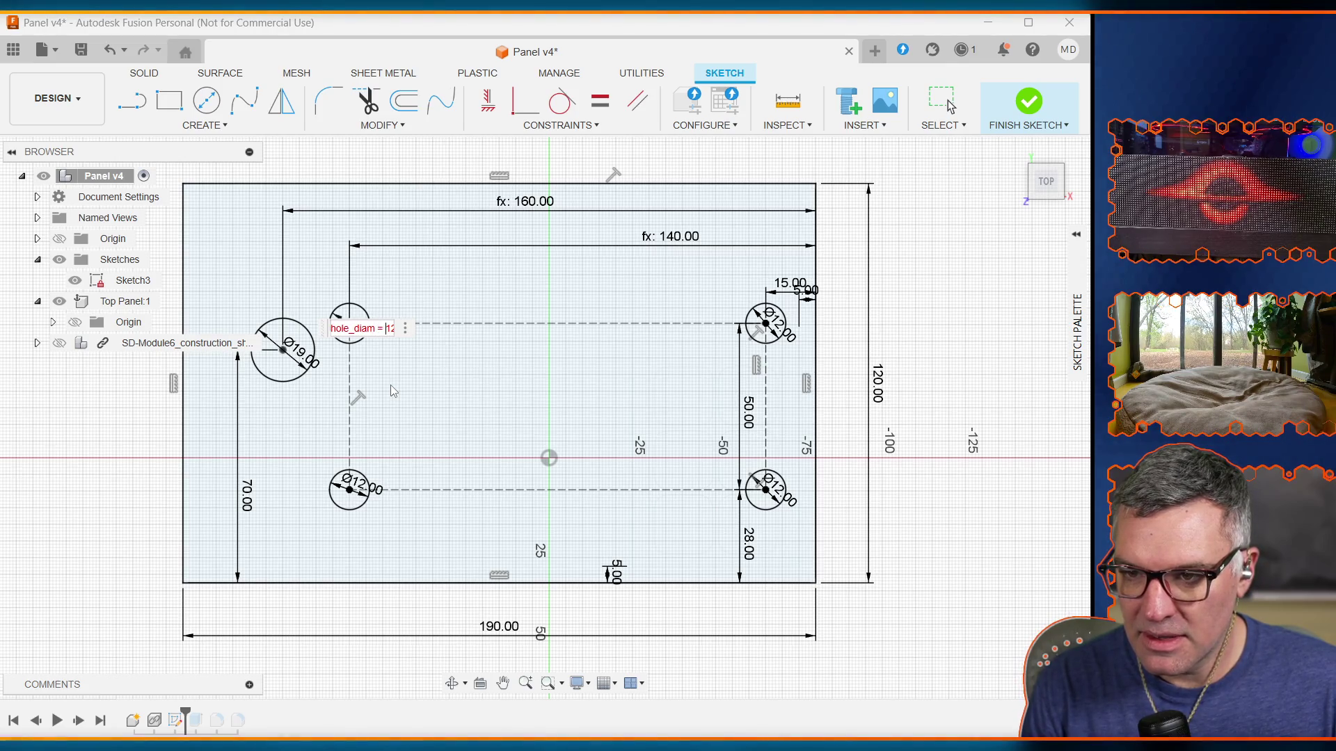
key("Return")
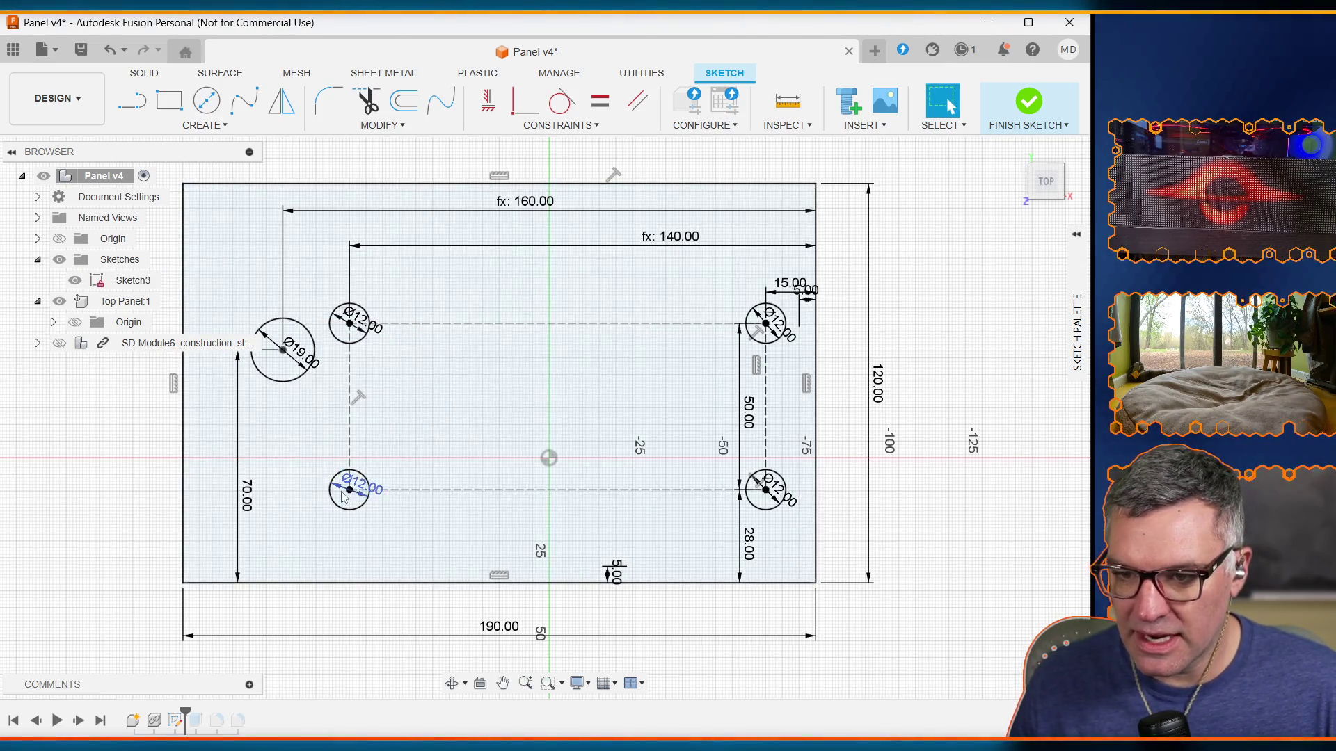
double_click(361, 487)
type("switch")
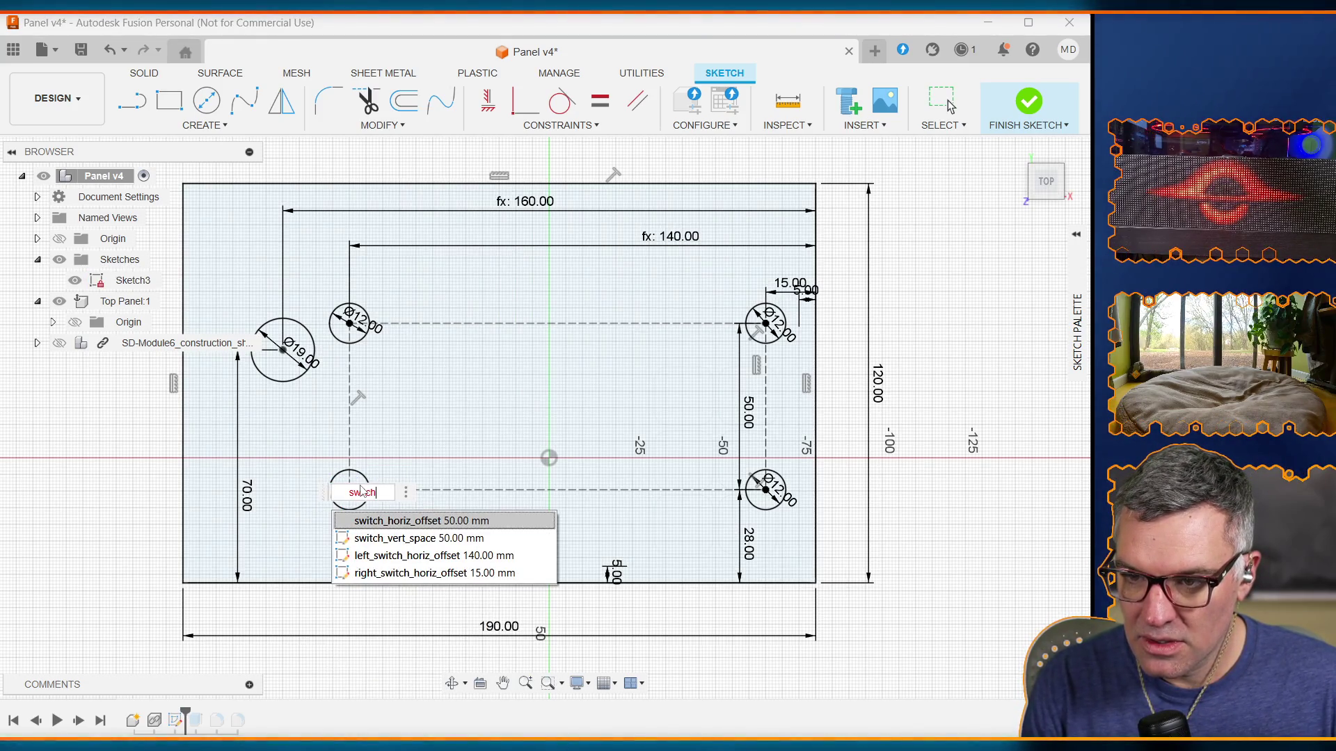
type("_hole")
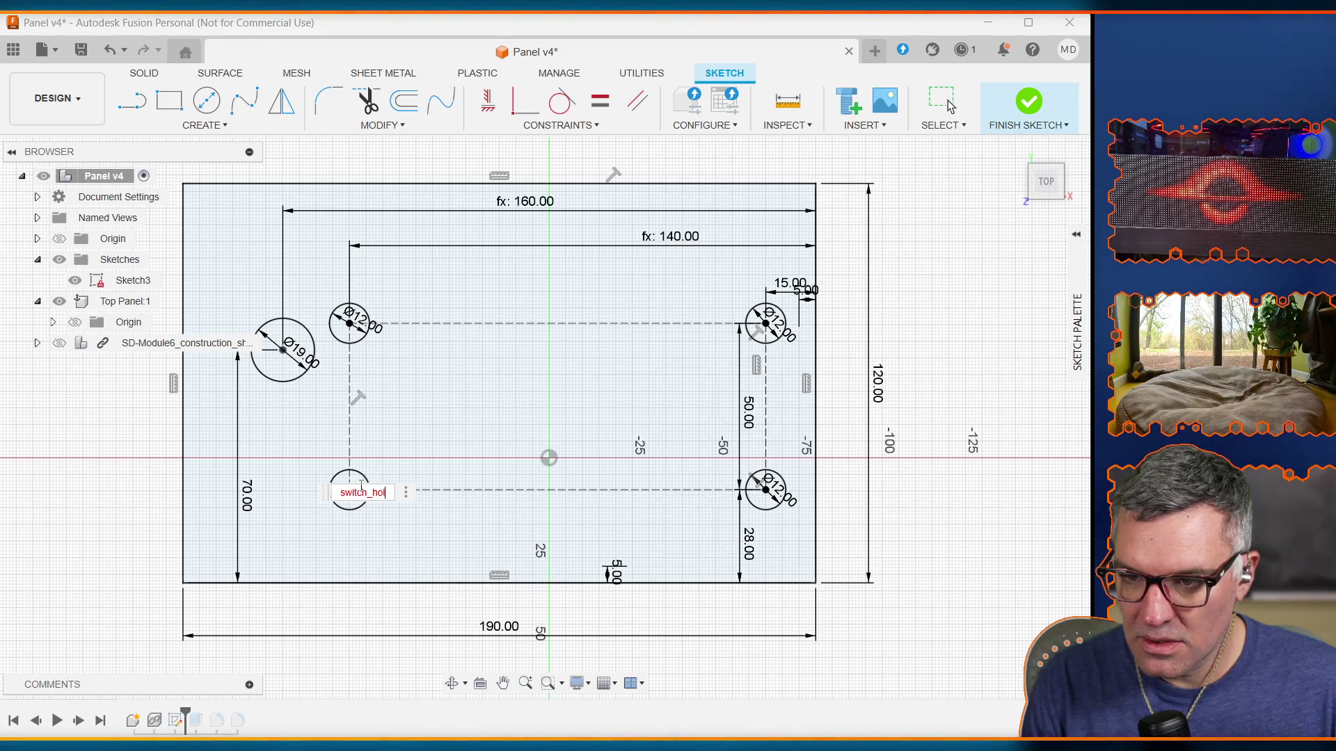
key("BackSpace")
key("BackSpace")
key("Escape")
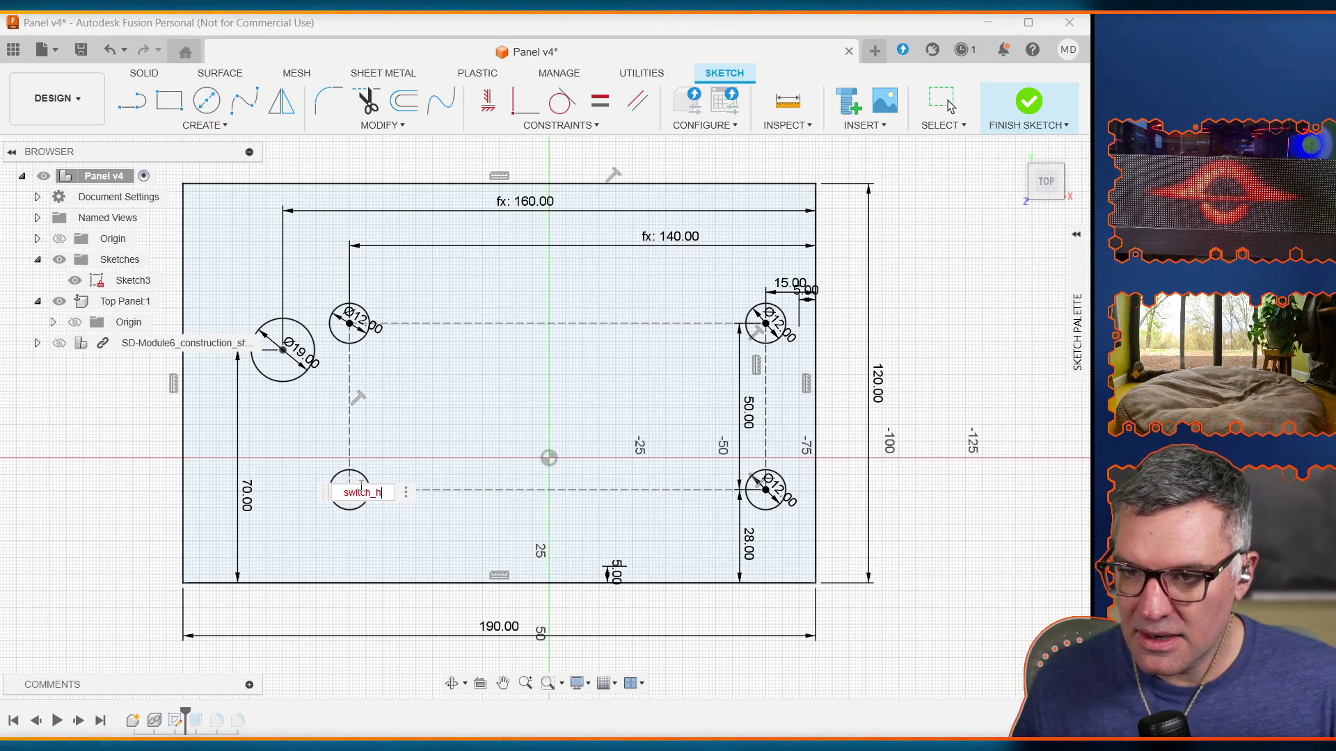
key("Escape")
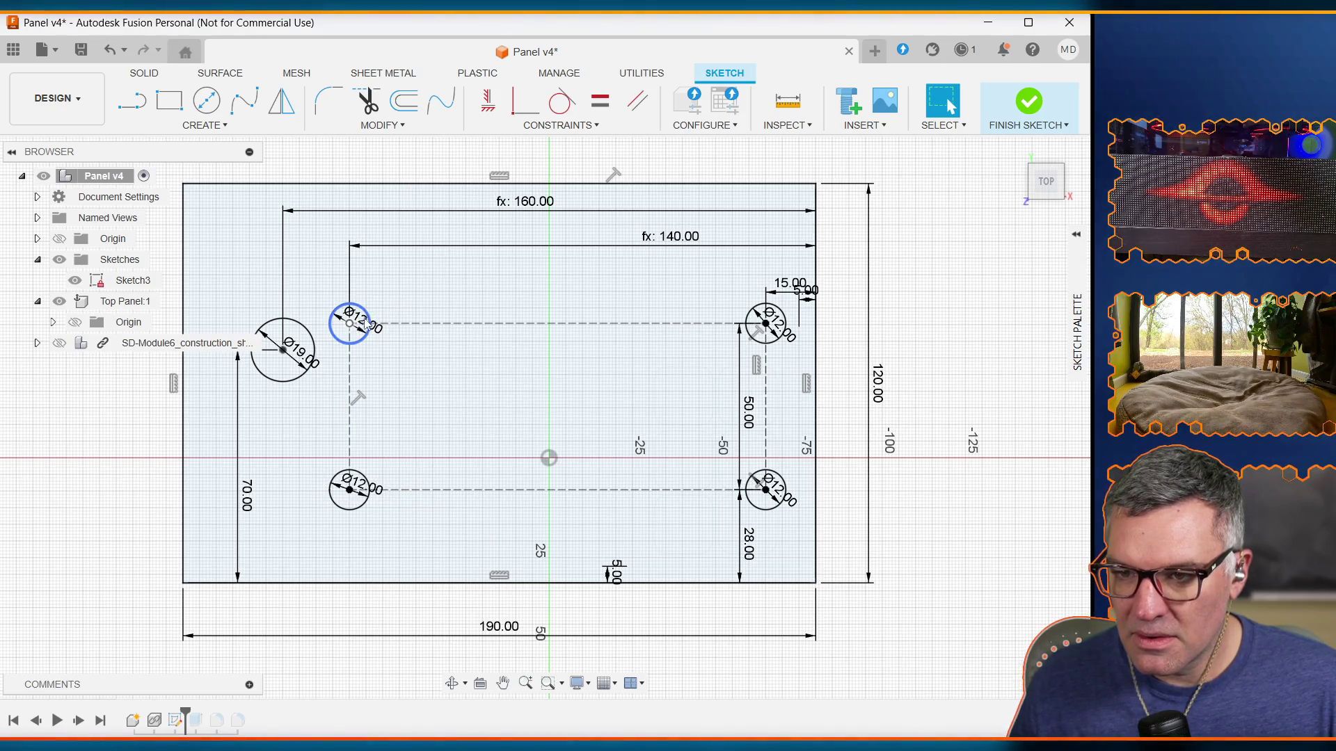
Step: Redefine the upper-left switch hole diameter as switch_hole_diam at 12 mm
left_click(363, 322)
double_click(363, 322)
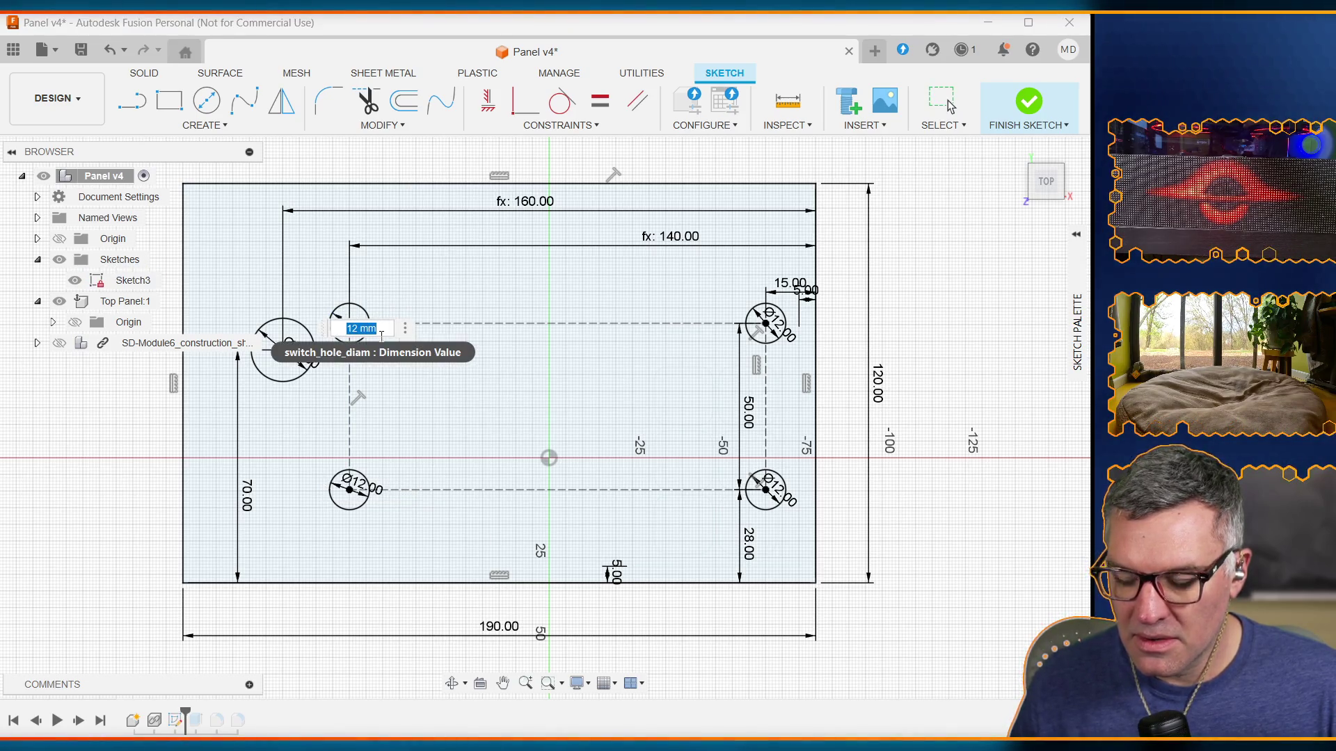
type("siw")
key("BackSpace")
key("BackSpace")
type("witch)")
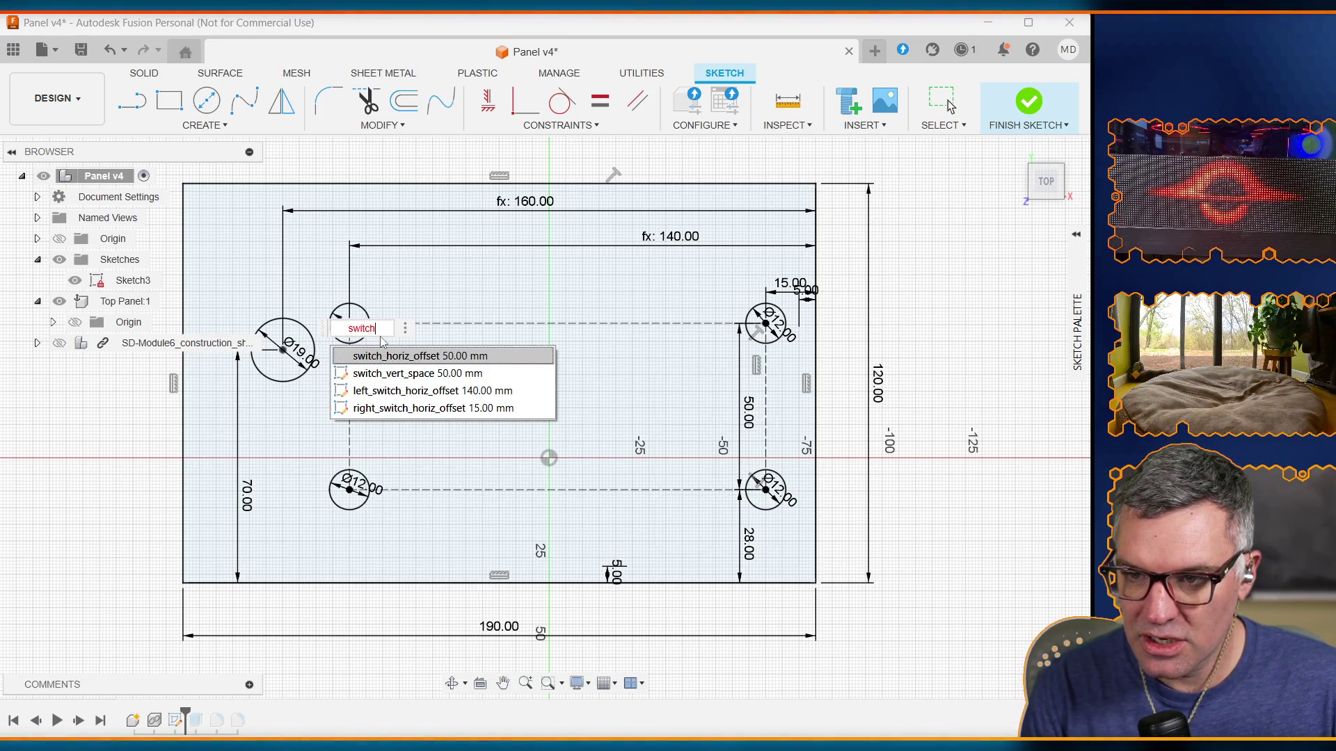
key("BackSpace")
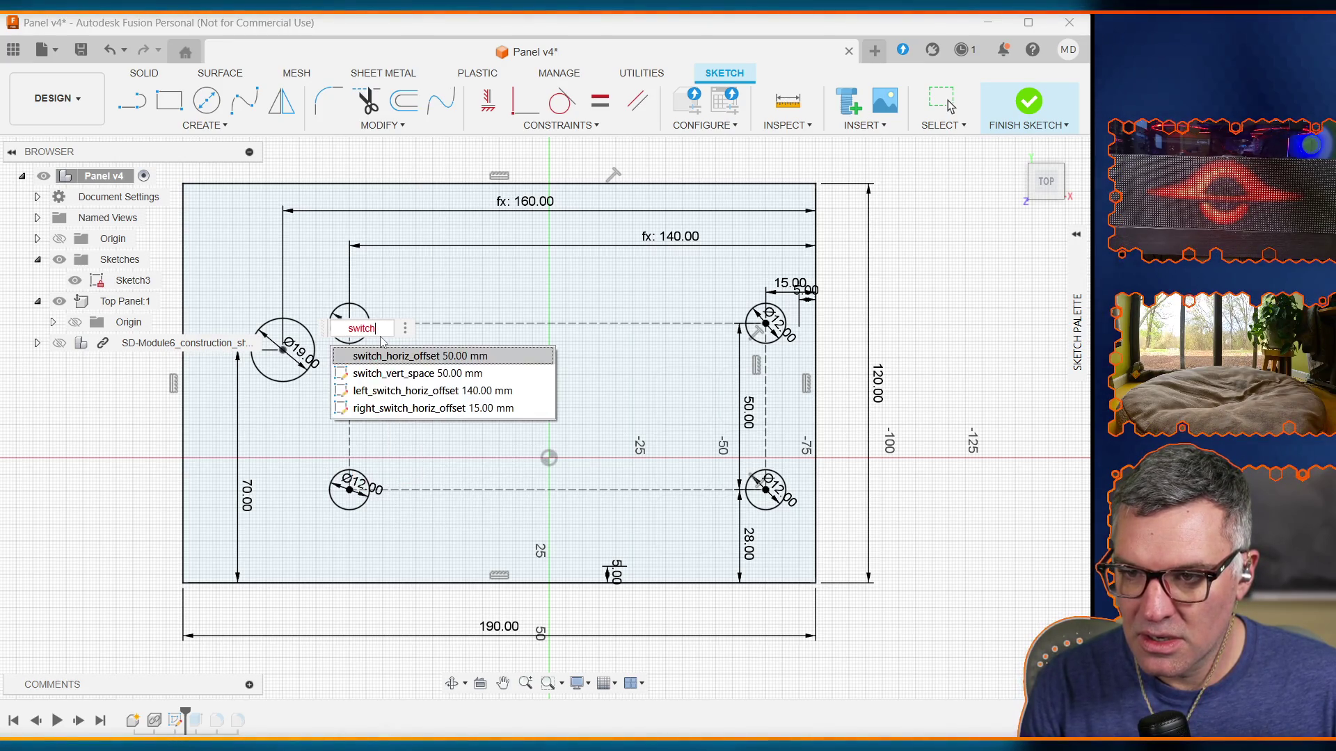
type("_hole_di")
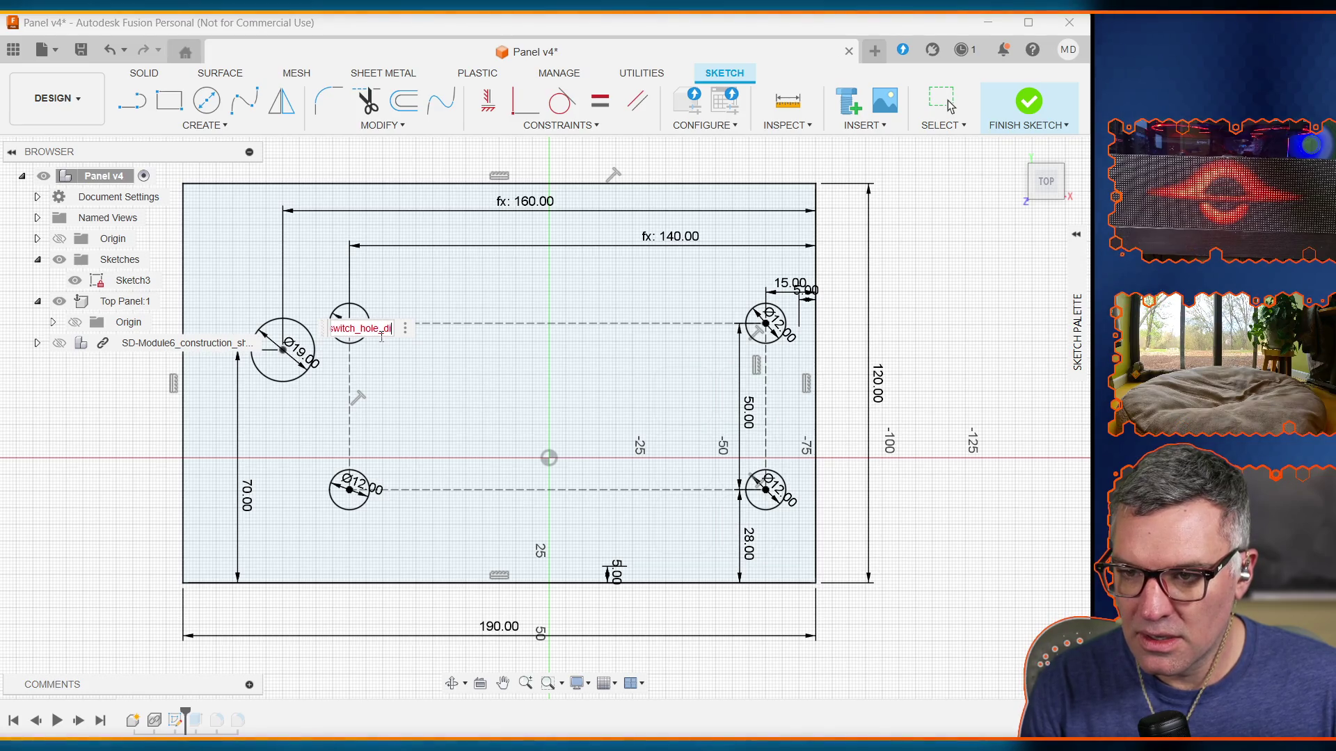
type("_diam=12mm")
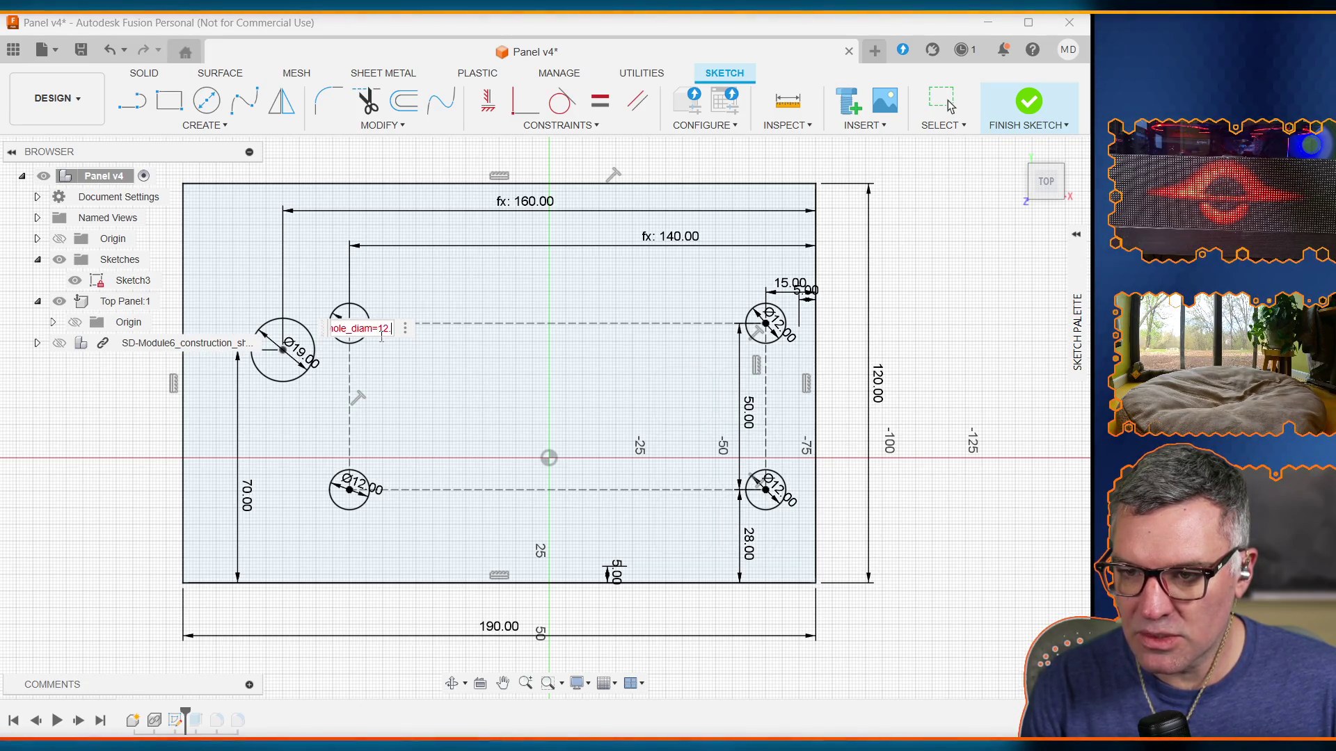
key("Return")
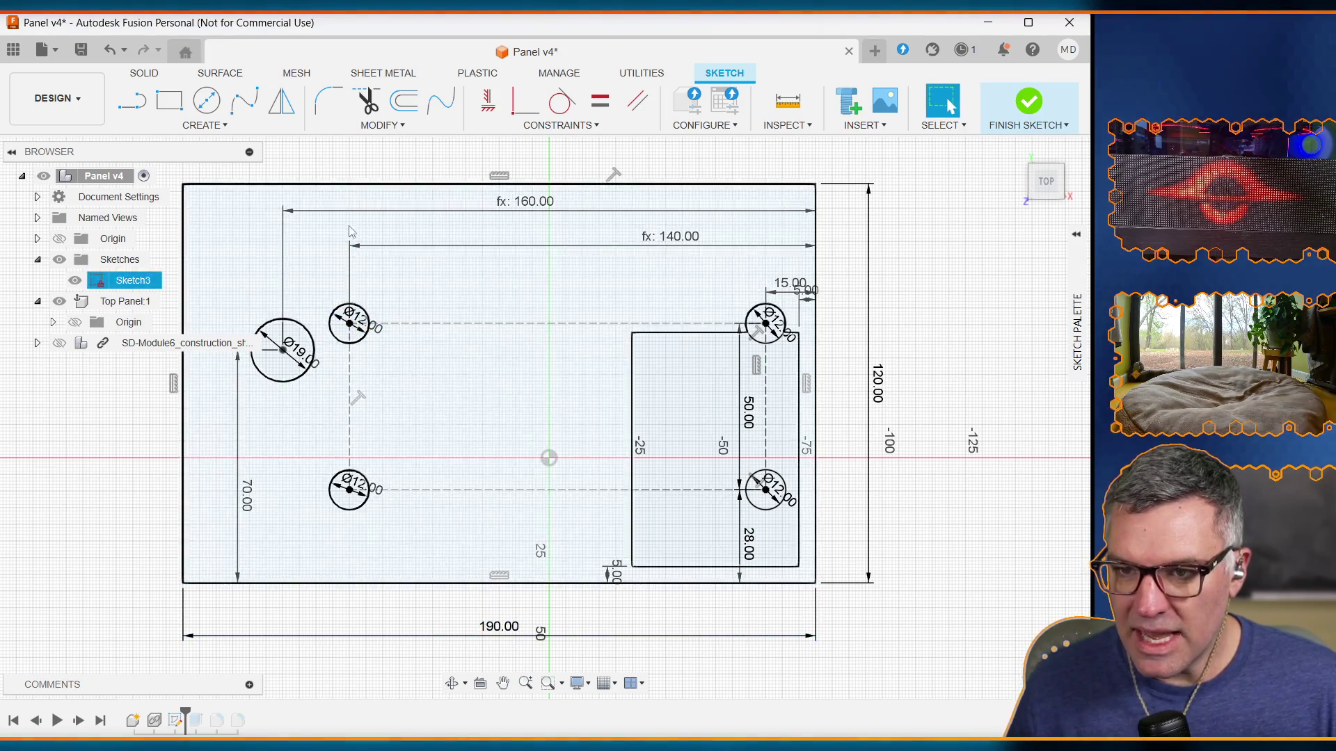
left_click(372, 132)
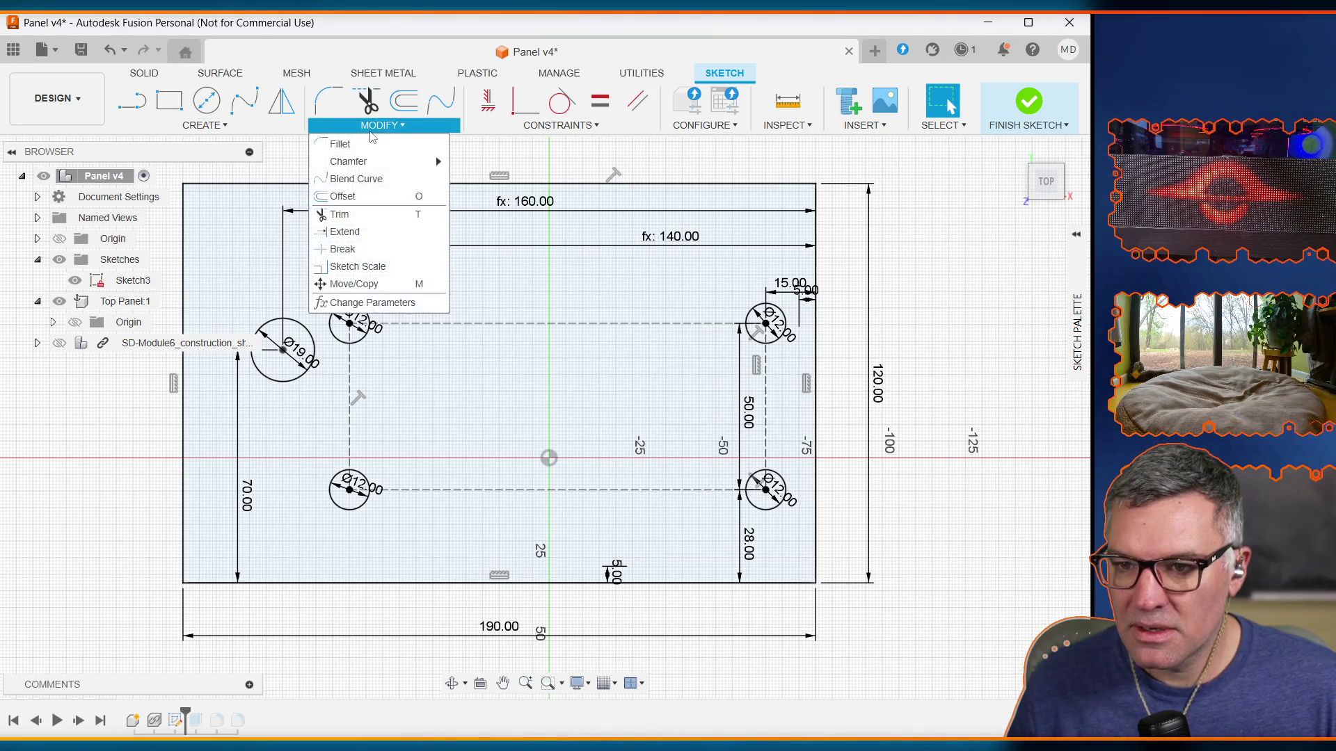
Step: Open the Parameters table and scroll to the hole and key parameters
left_click(360, 303)
left_click_drag(515, 661, 509, 306)
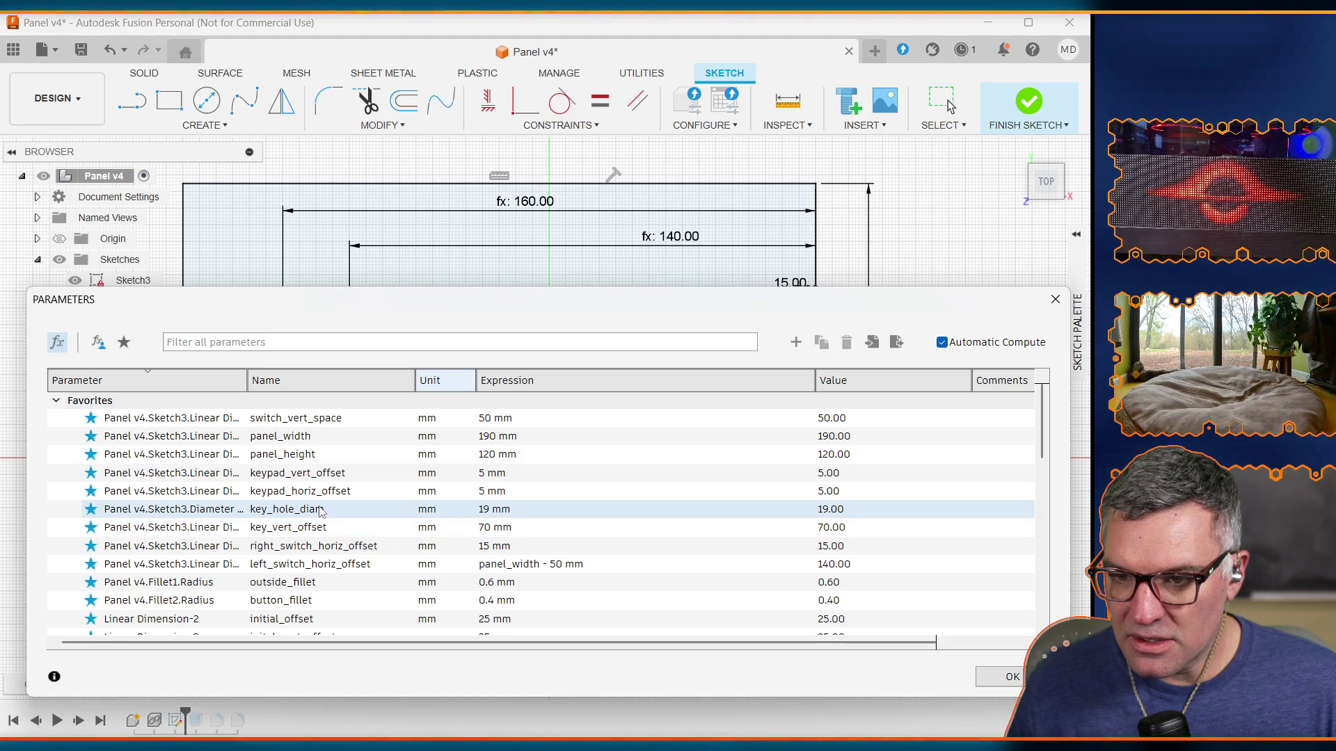
scroll(316, 529, "down", 3)
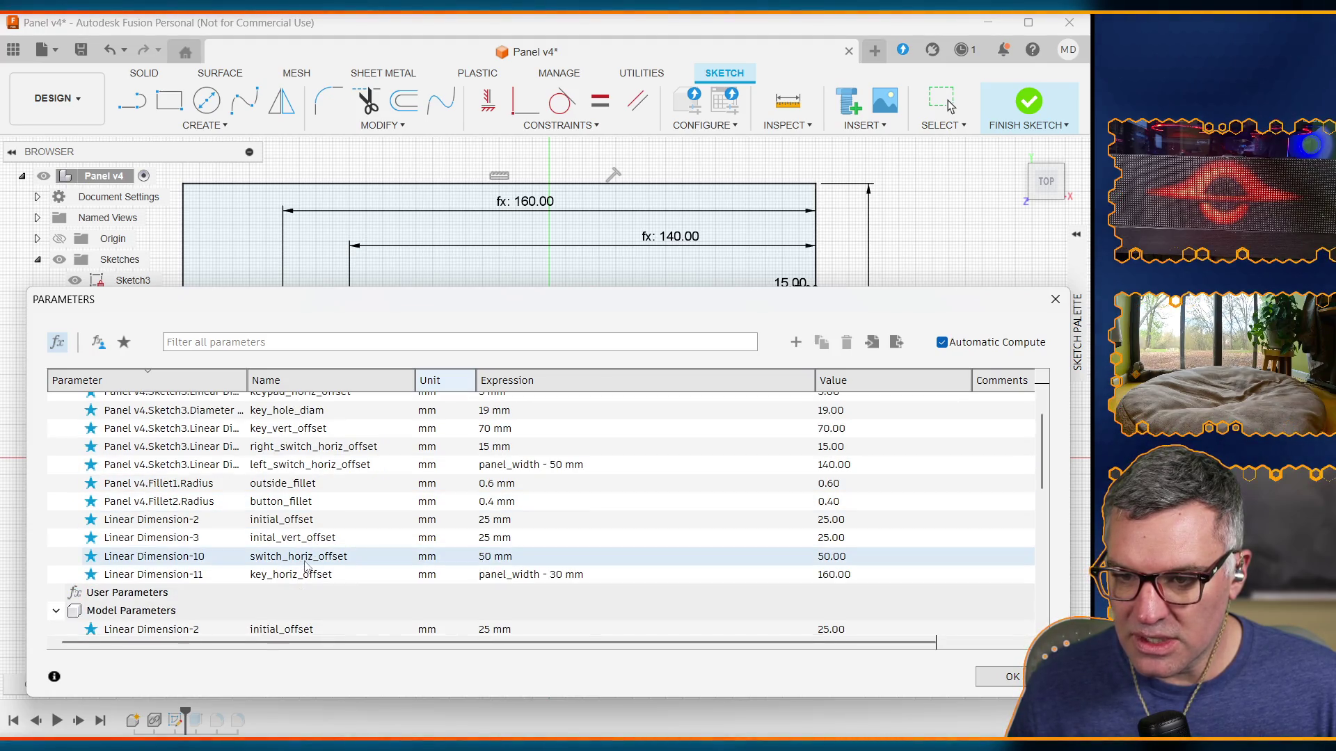
scroll(306, 564, "down", 2)
scroll(310, 554, "up", 5)
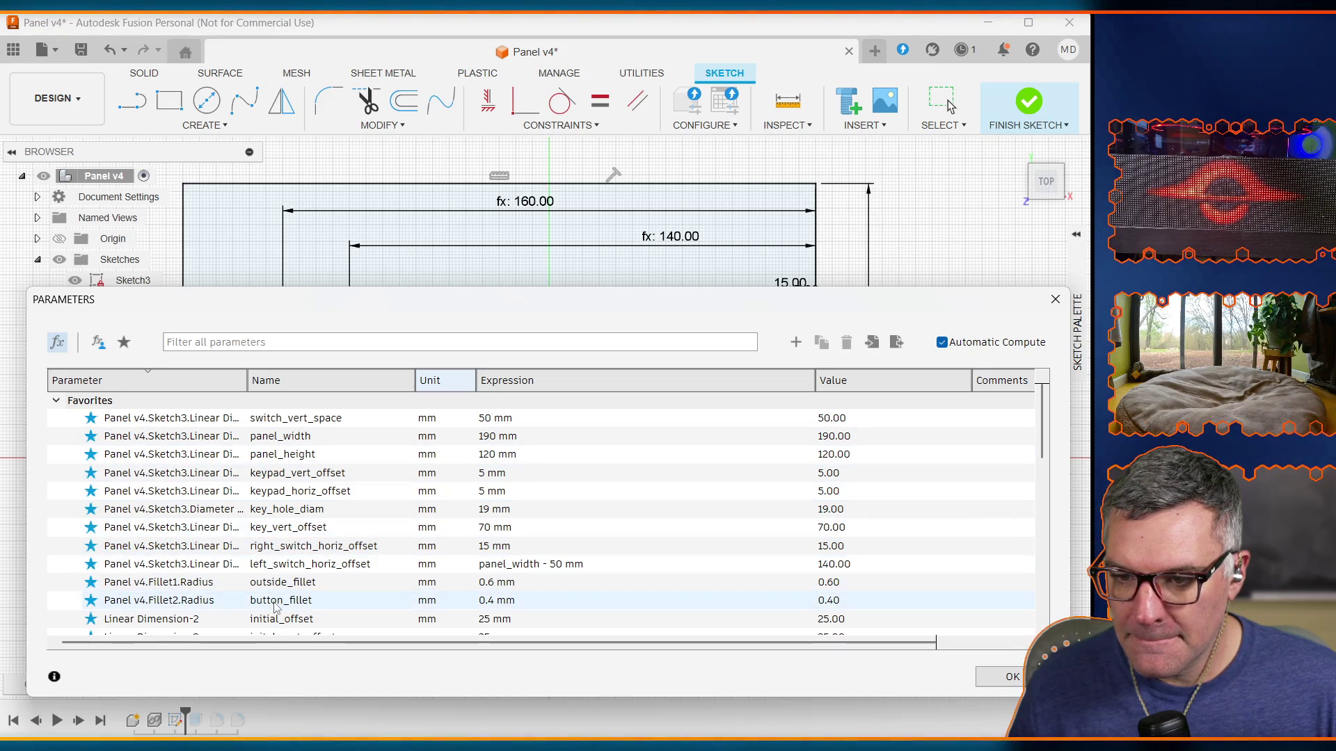
scroll(285, 598, "down", 2)
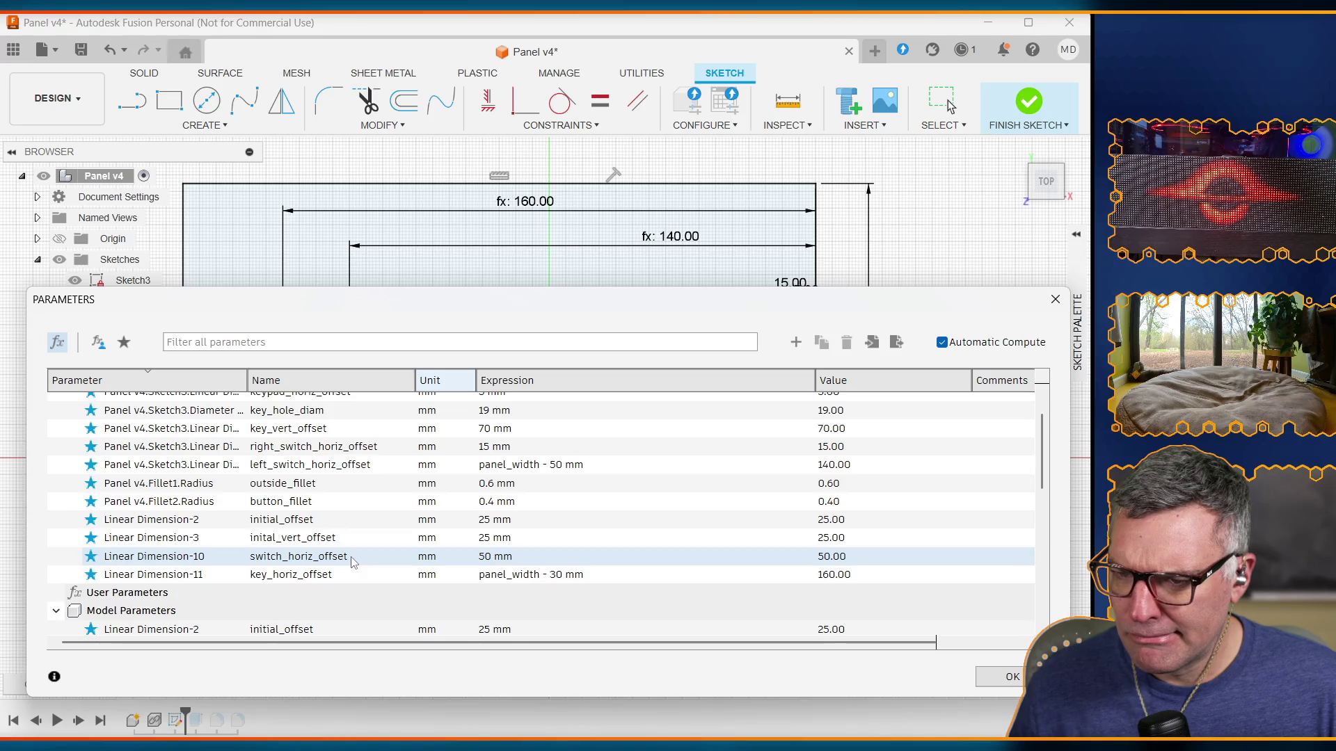
scroll(353, 562, "up", 2)
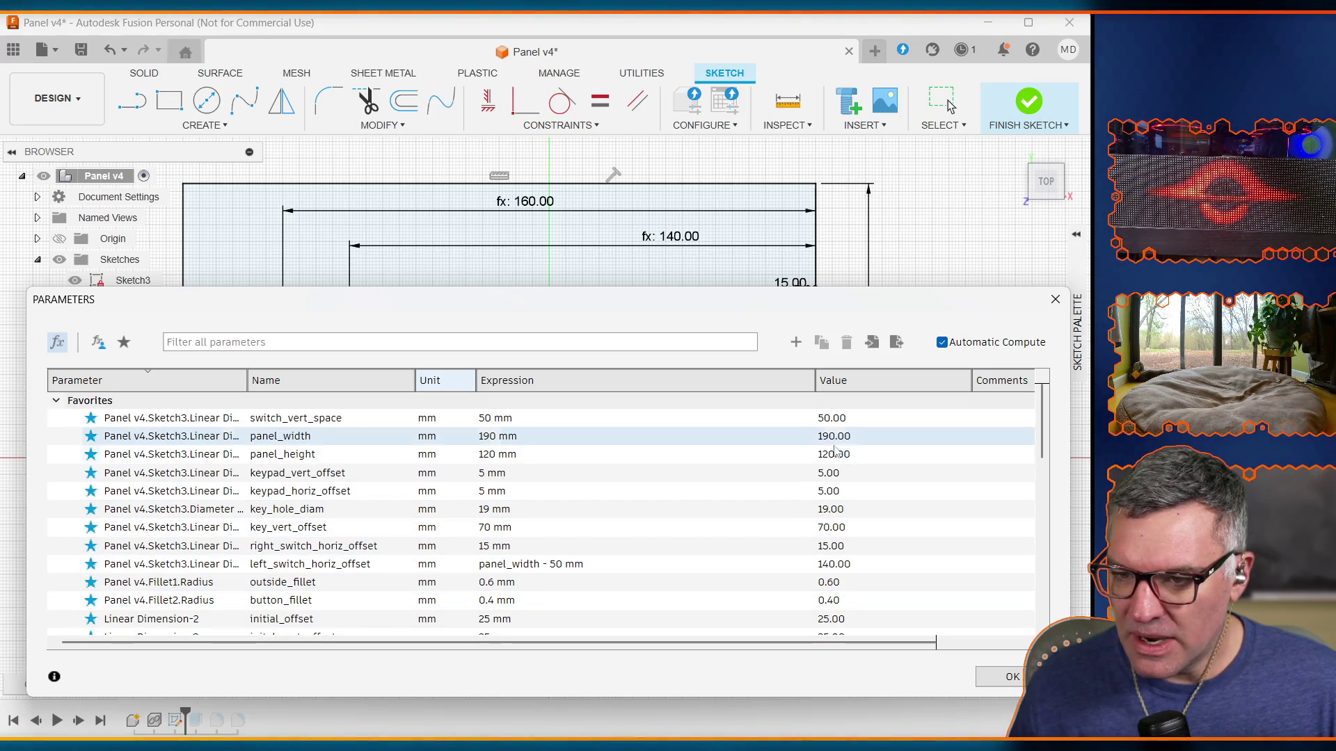
scroll(597, 515, "down", 10)
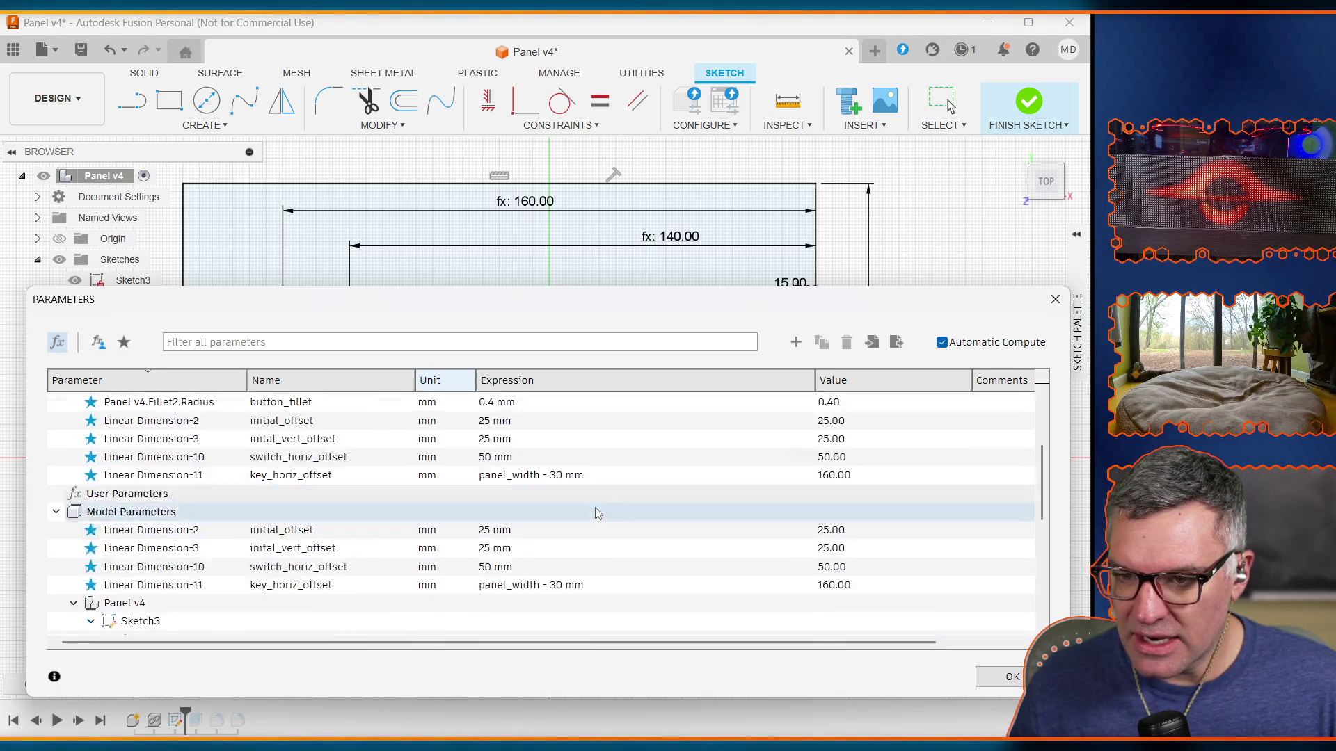
scroll(596, 516, "down", 1)
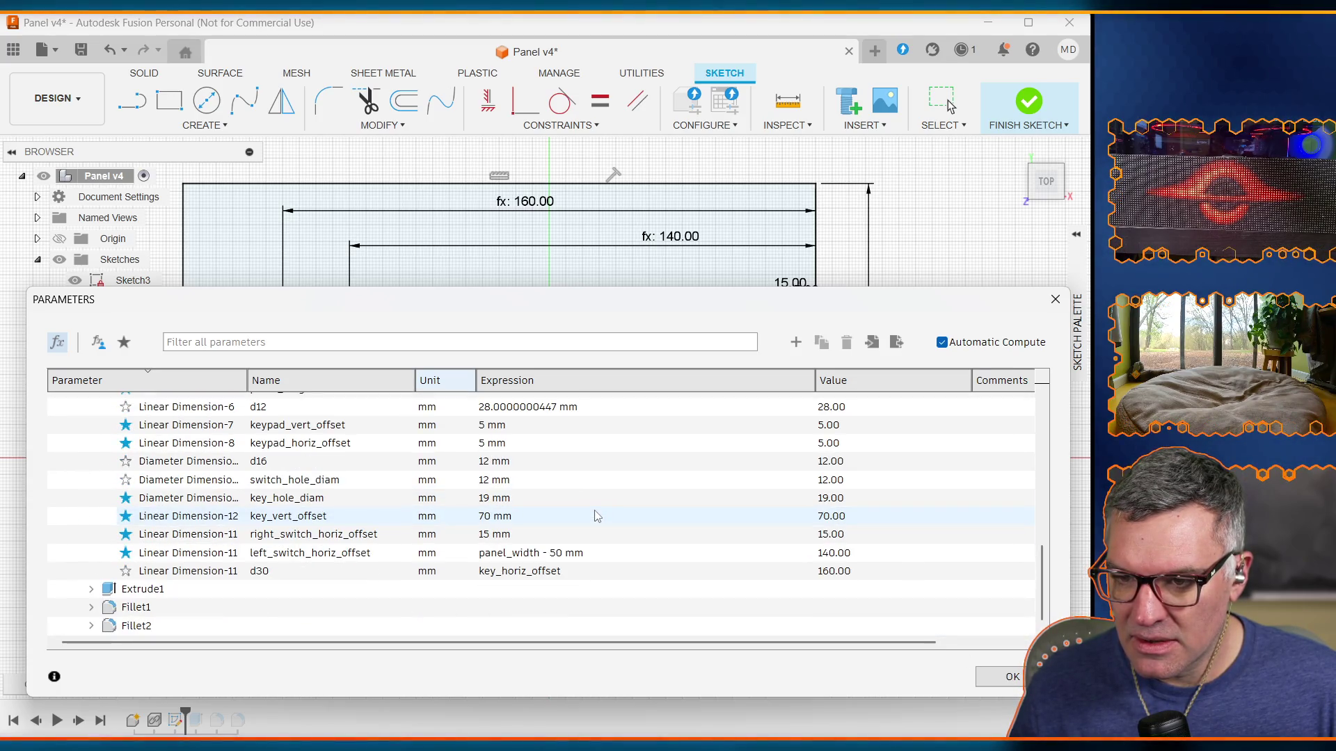
Step: Edit switch_hole_diam's name and set key_vert_offset to 70 mm, then close the table
double_click(336, 482)
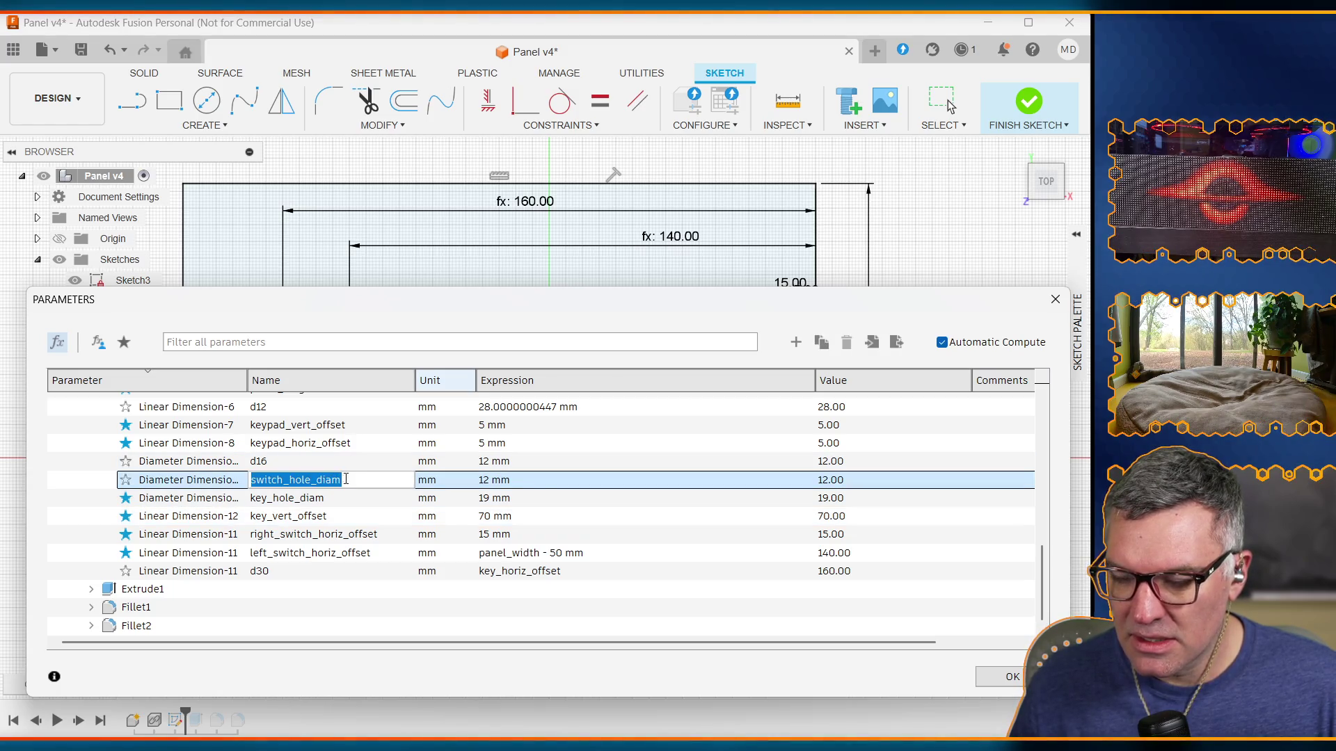
left_click(553, 484)
double_click(539, 517)
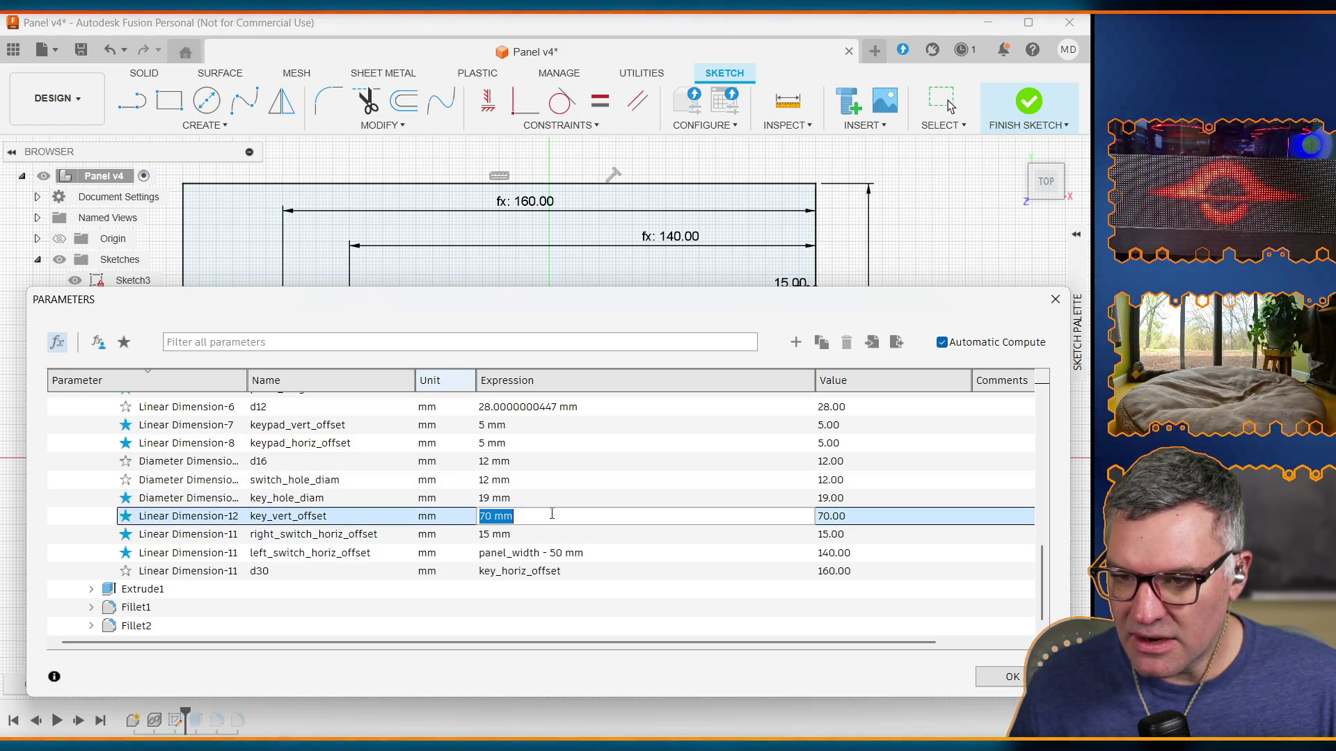
scroll(340, 487, "up", 10)
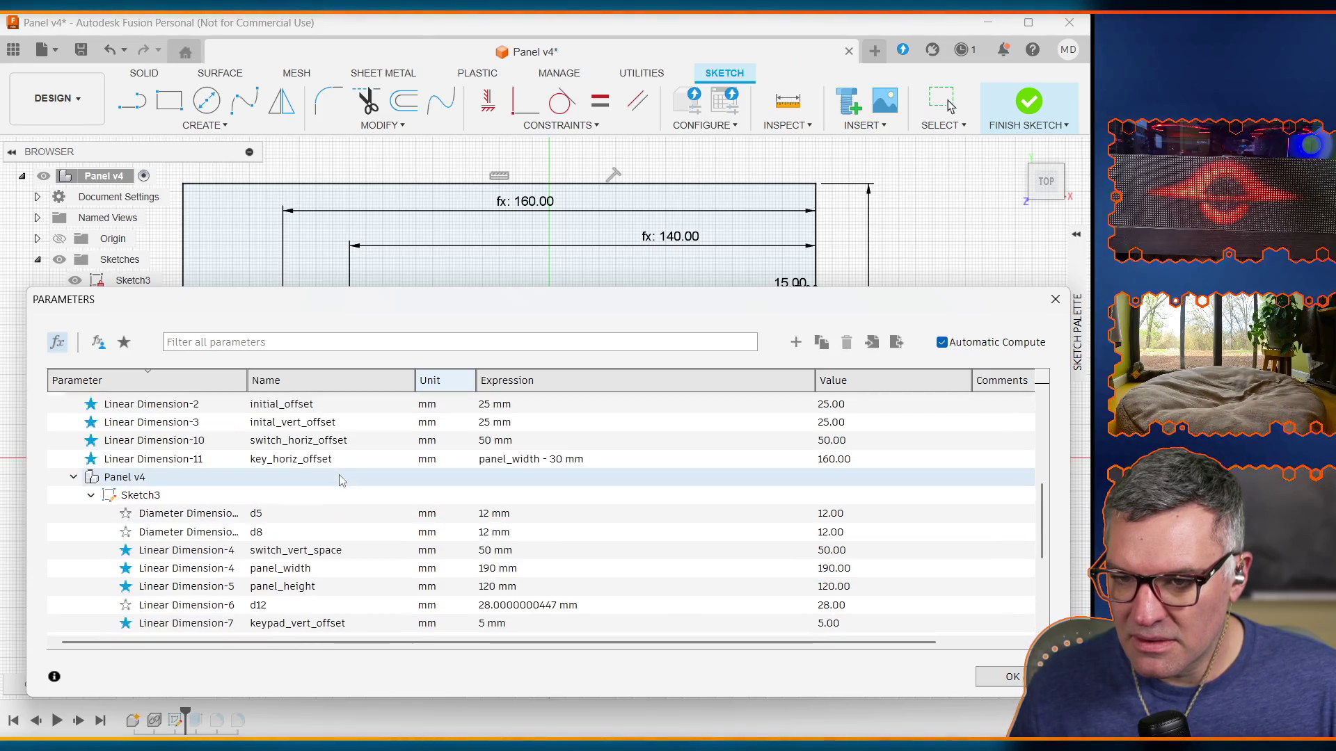
scroll(335, 508, "down", 10)
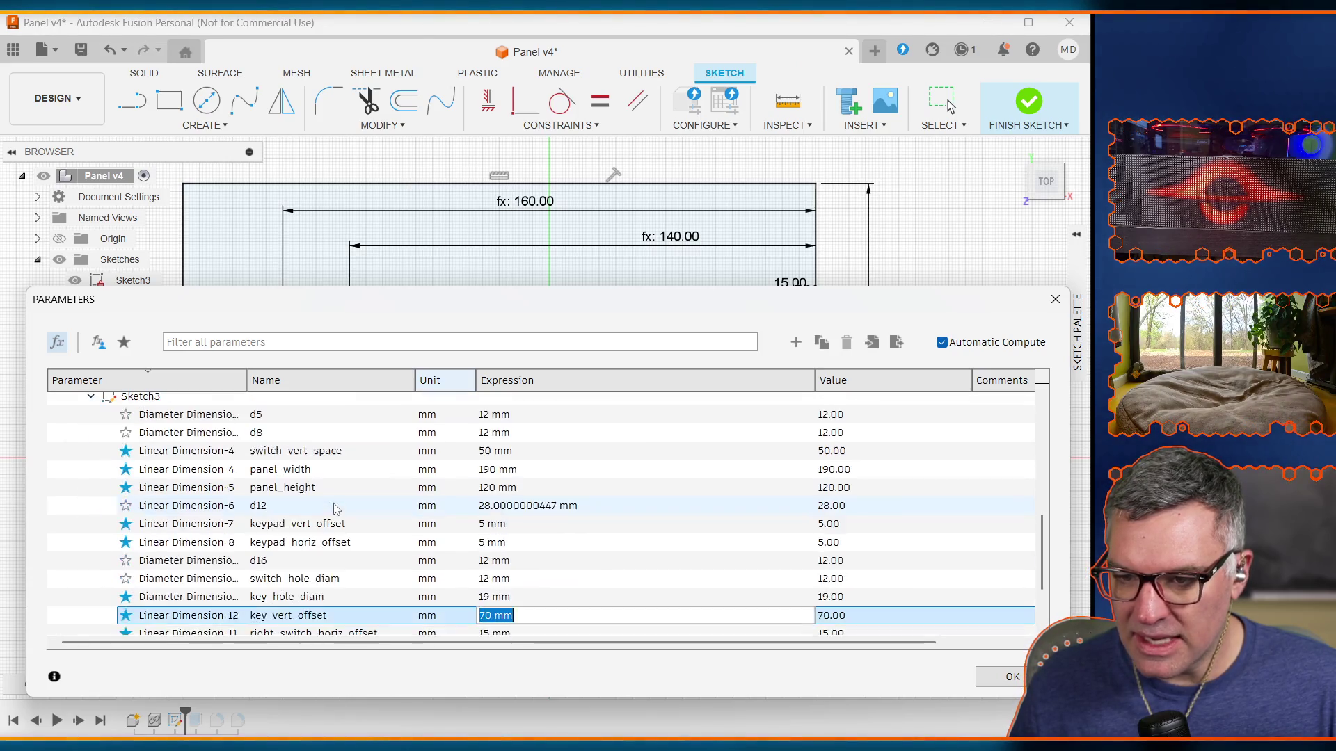
scroll(335, 509, "down", 1)
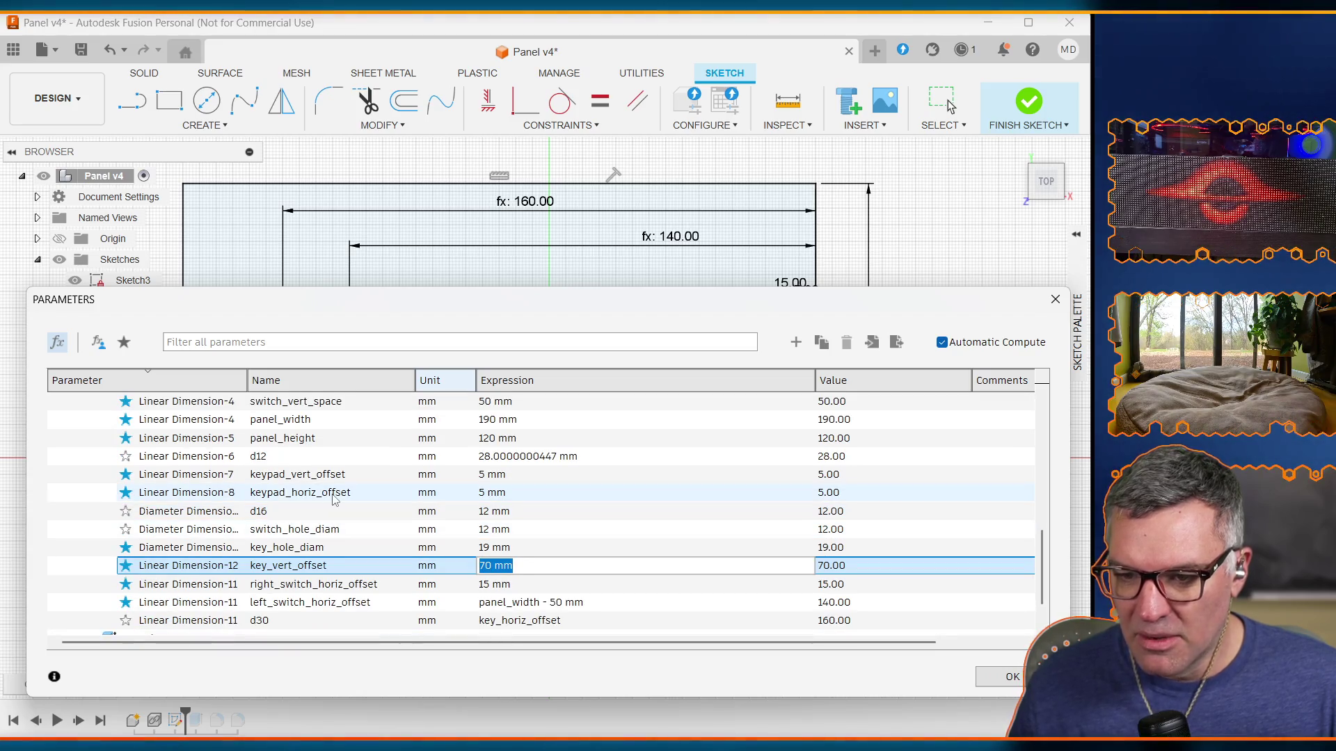
key("Return")
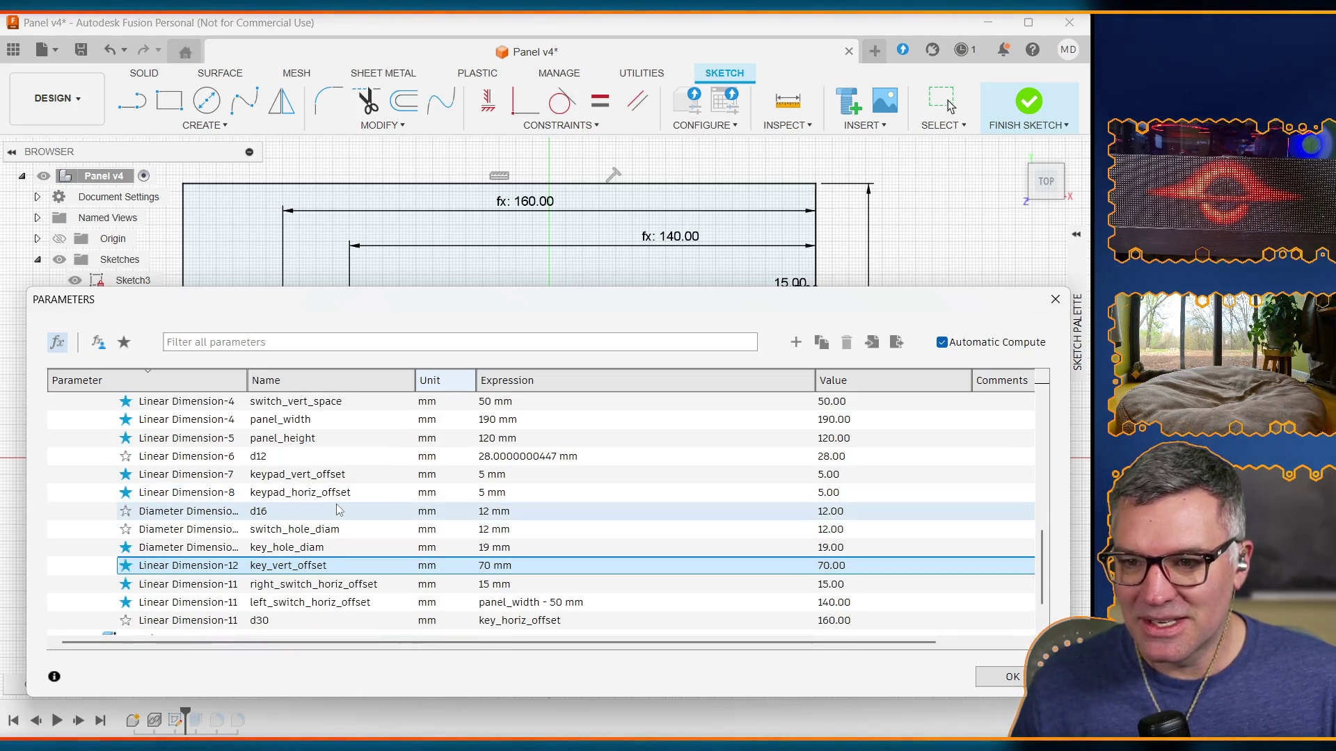
key("Return")
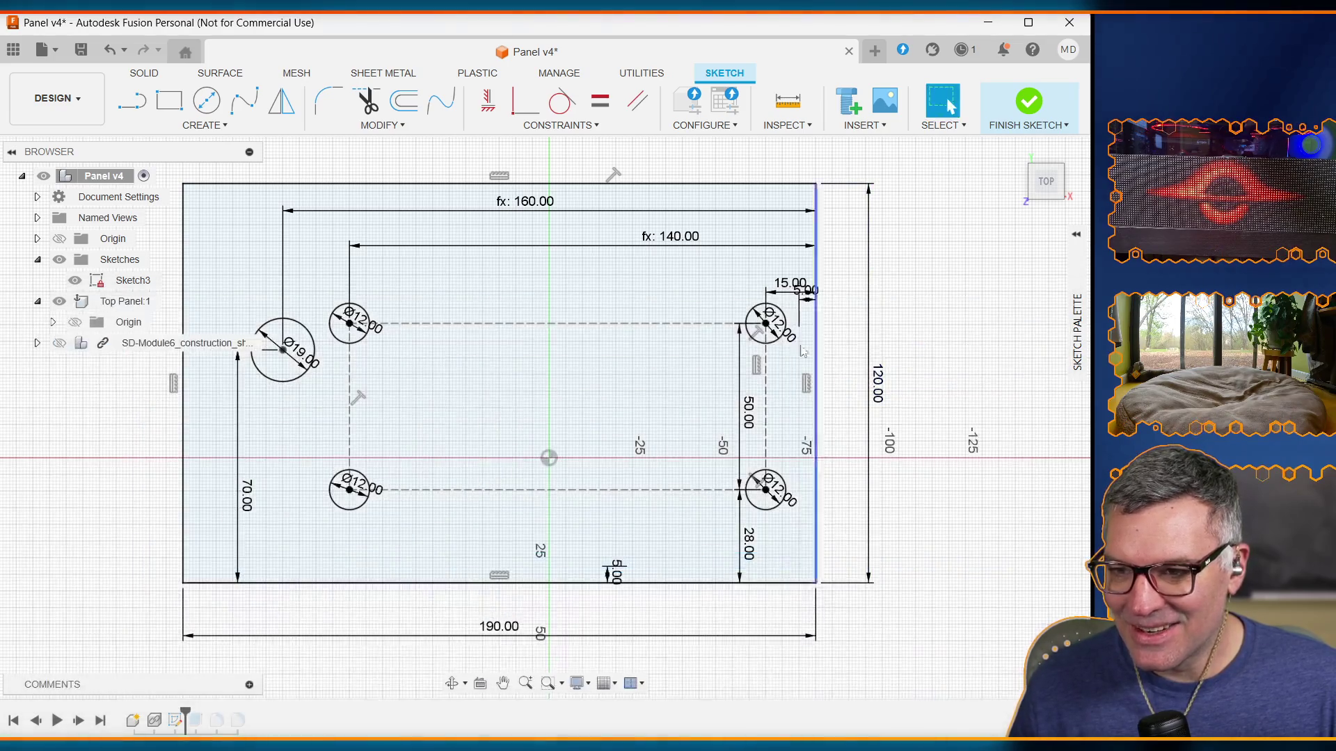
Step: Tie the bottom-left switch hole's Ø12 diameter to the switch_hole_diam parameter
left_click(365, 489)
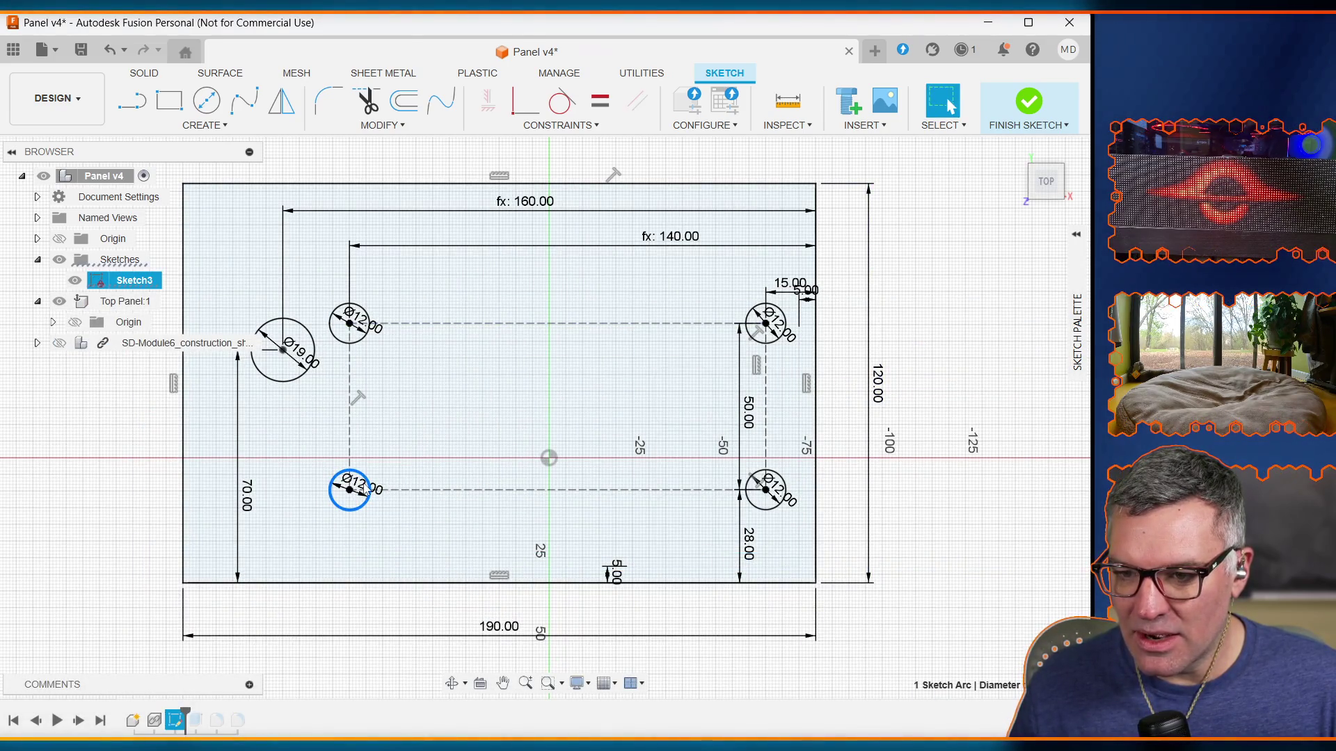
key("Escape")
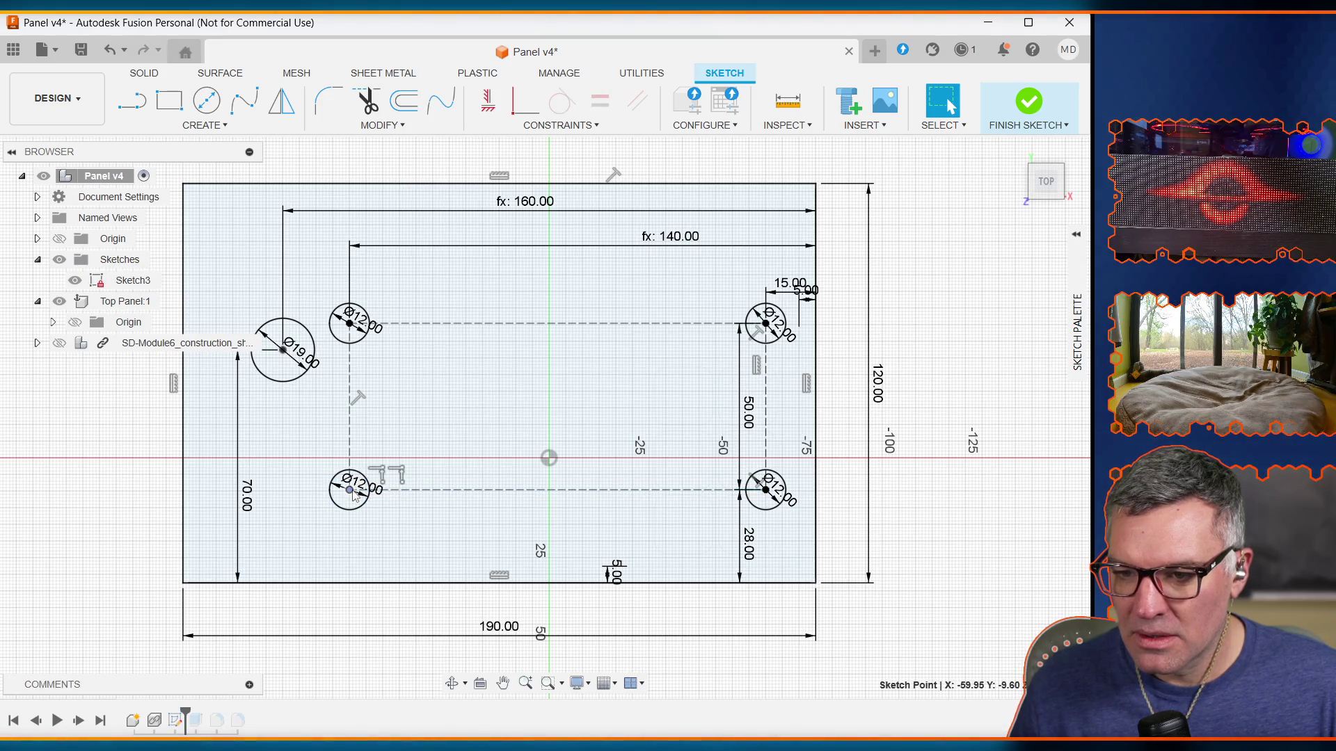
key("m")
key("Escape")
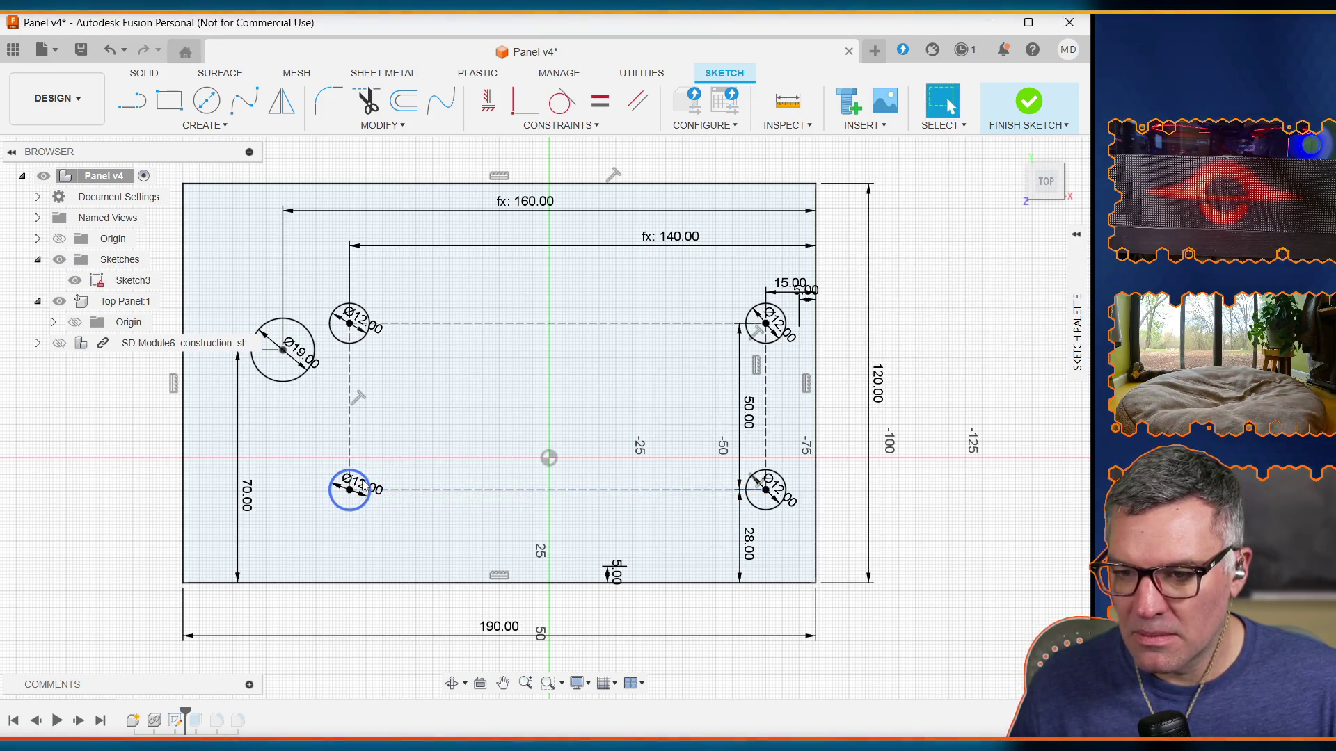
left_click(365, 489)
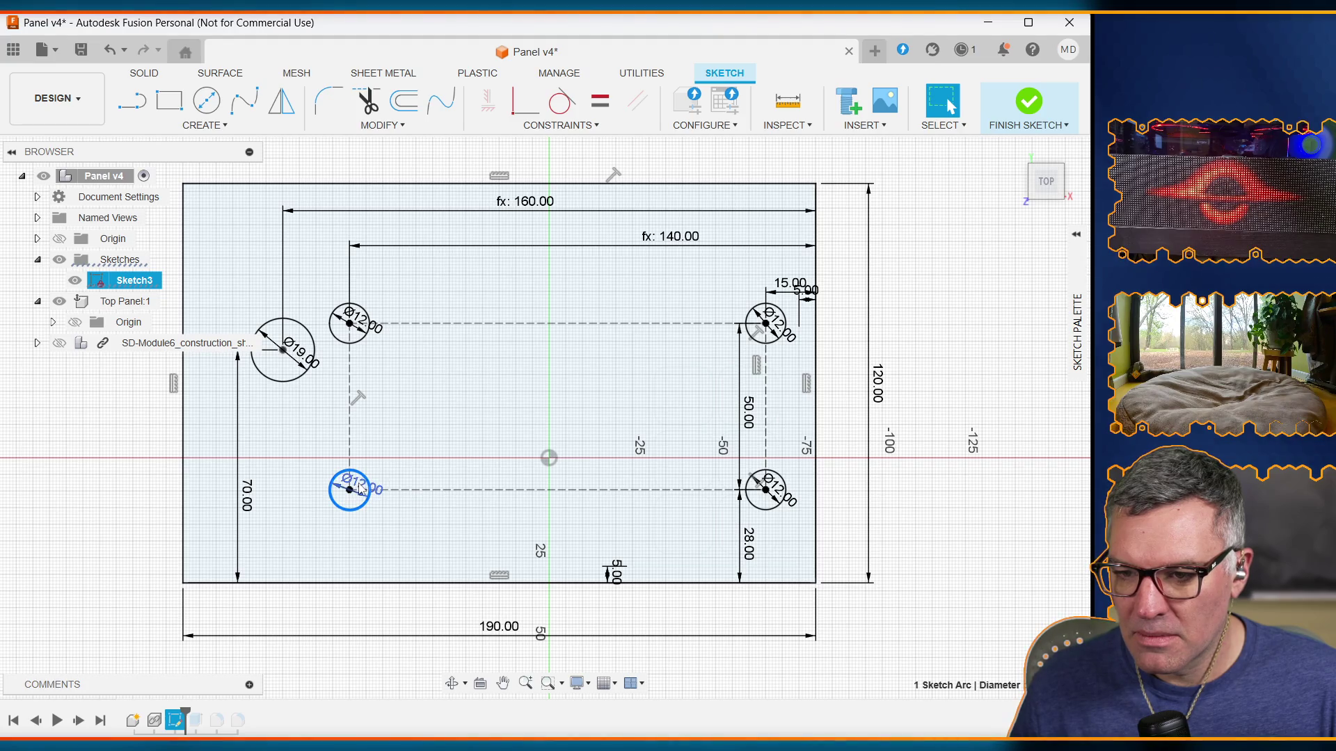
double_click(360, 489)
type("switch_")
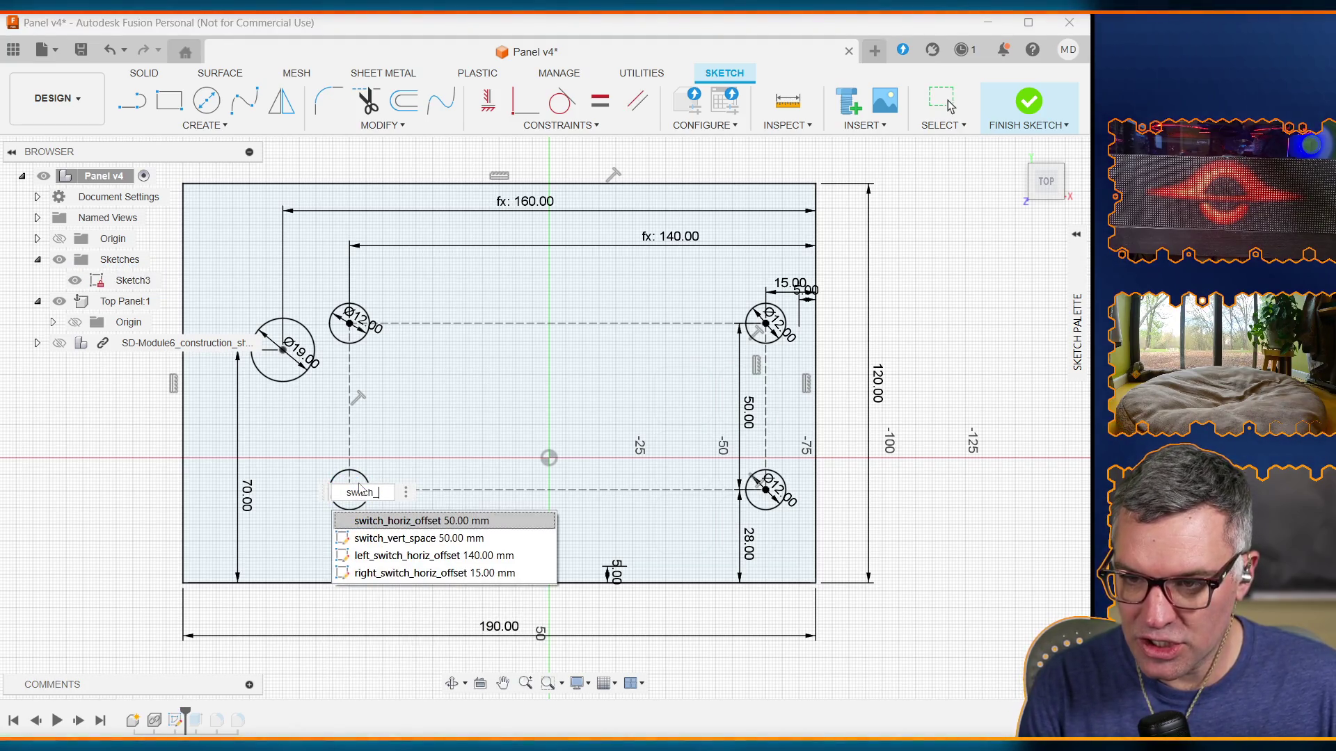
type("diameter")
key("Return")
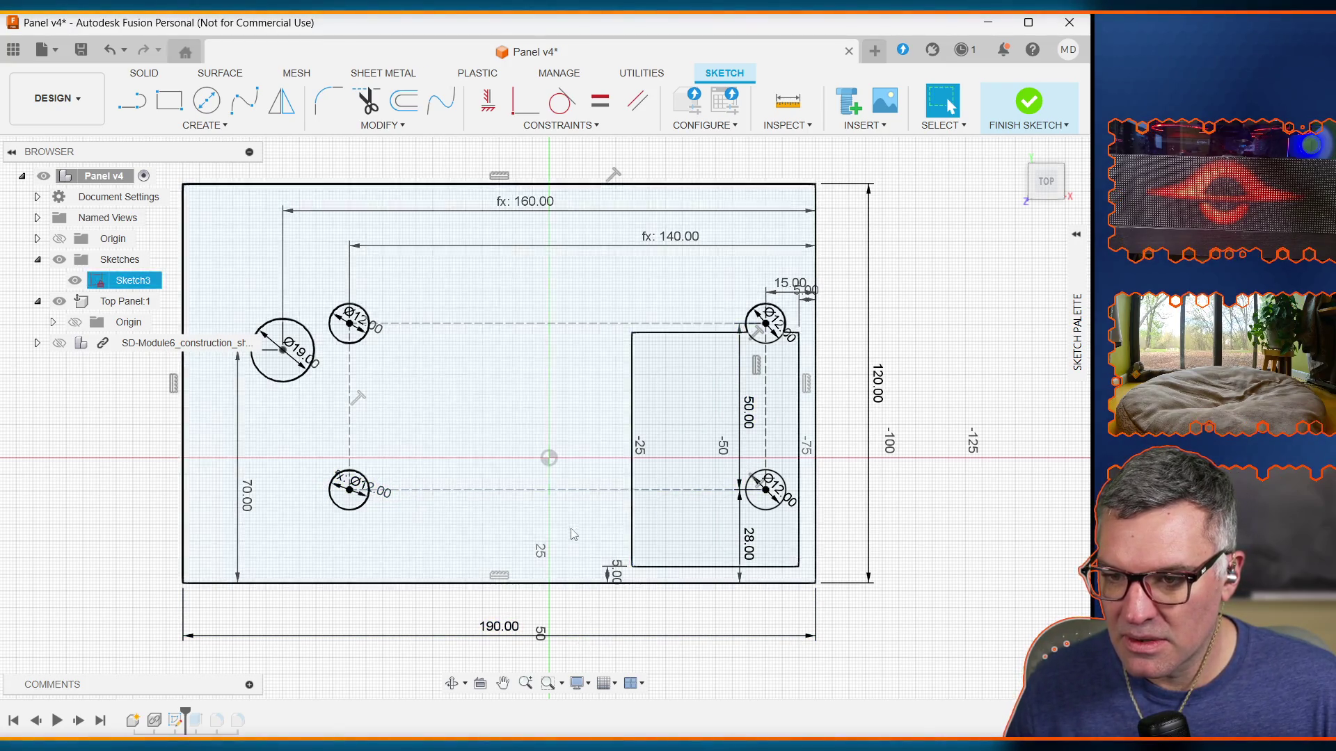
Step: Drive the bottom-right and top-right hole diameters by switch_hole_diam, then check the parameters table
double_click(782, 496)
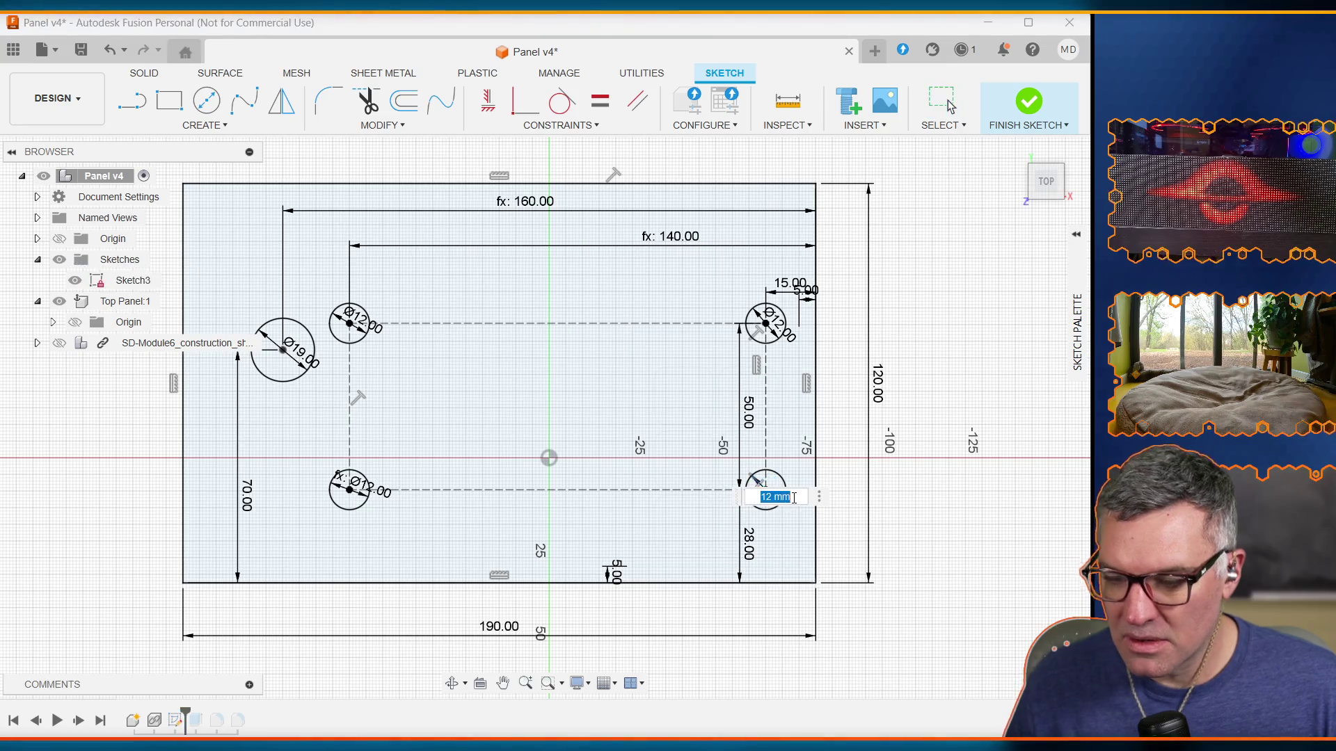
type("switch_hole_")
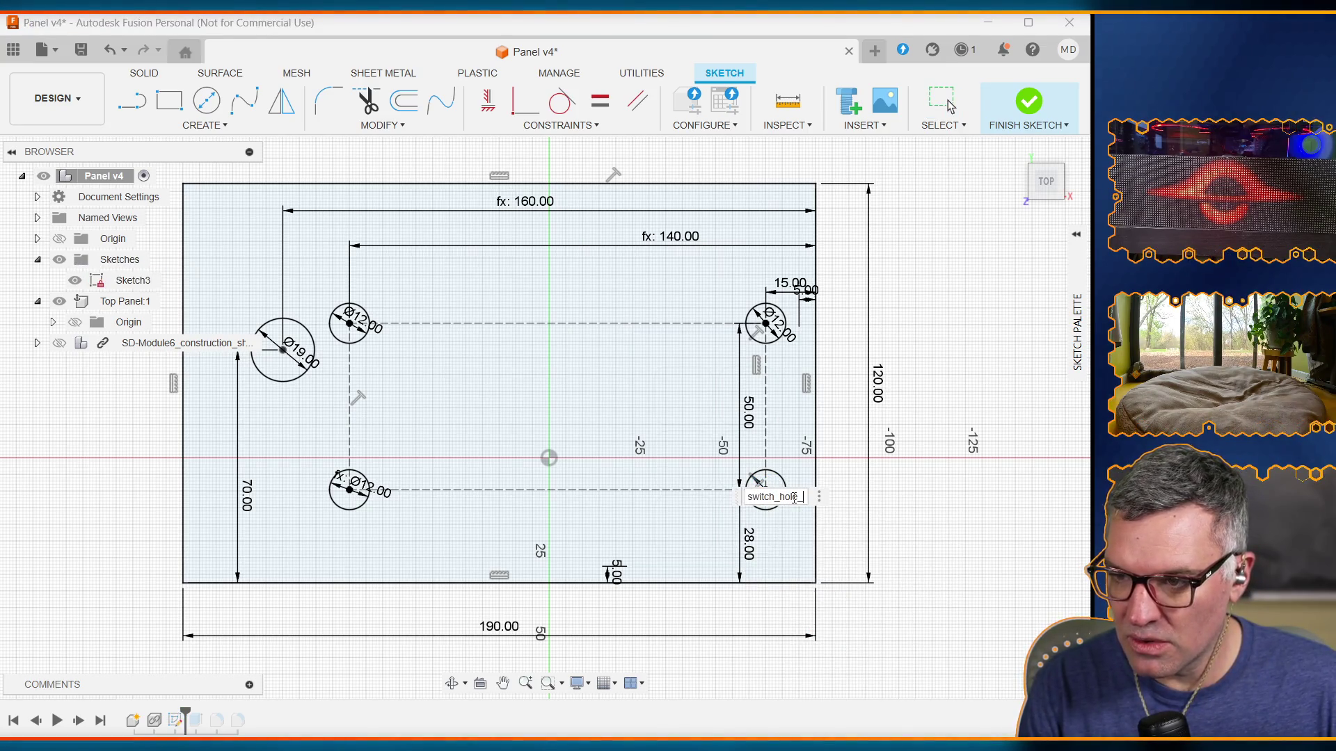
type("dia")
key("Return")
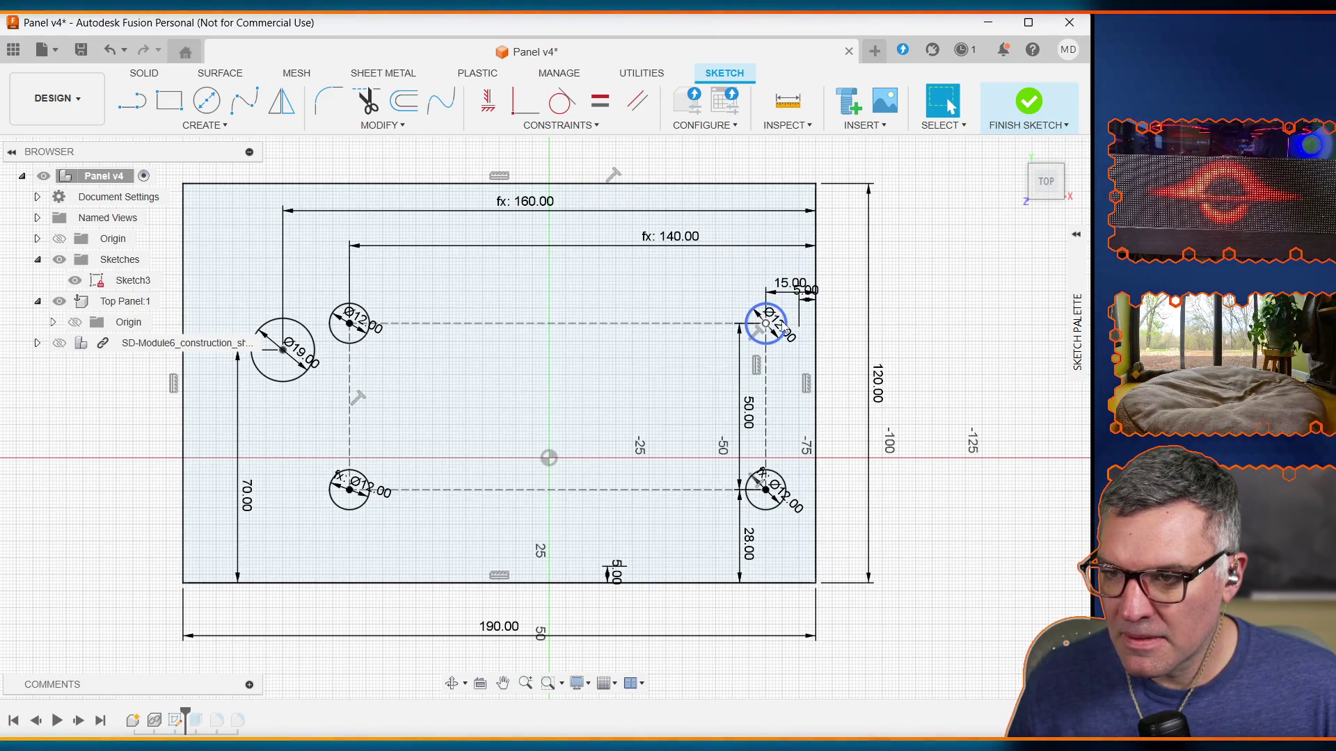
double_click(779, 322)
type("s")
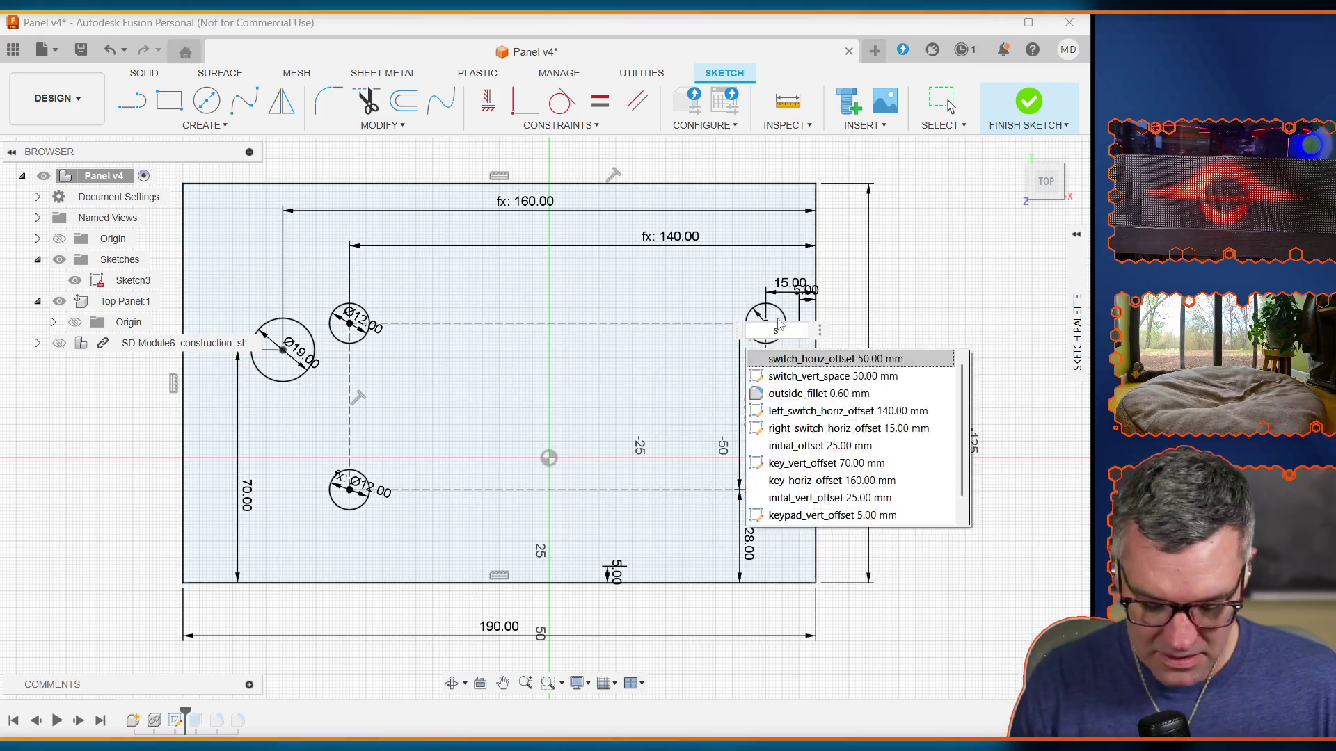
type("witdiameter")
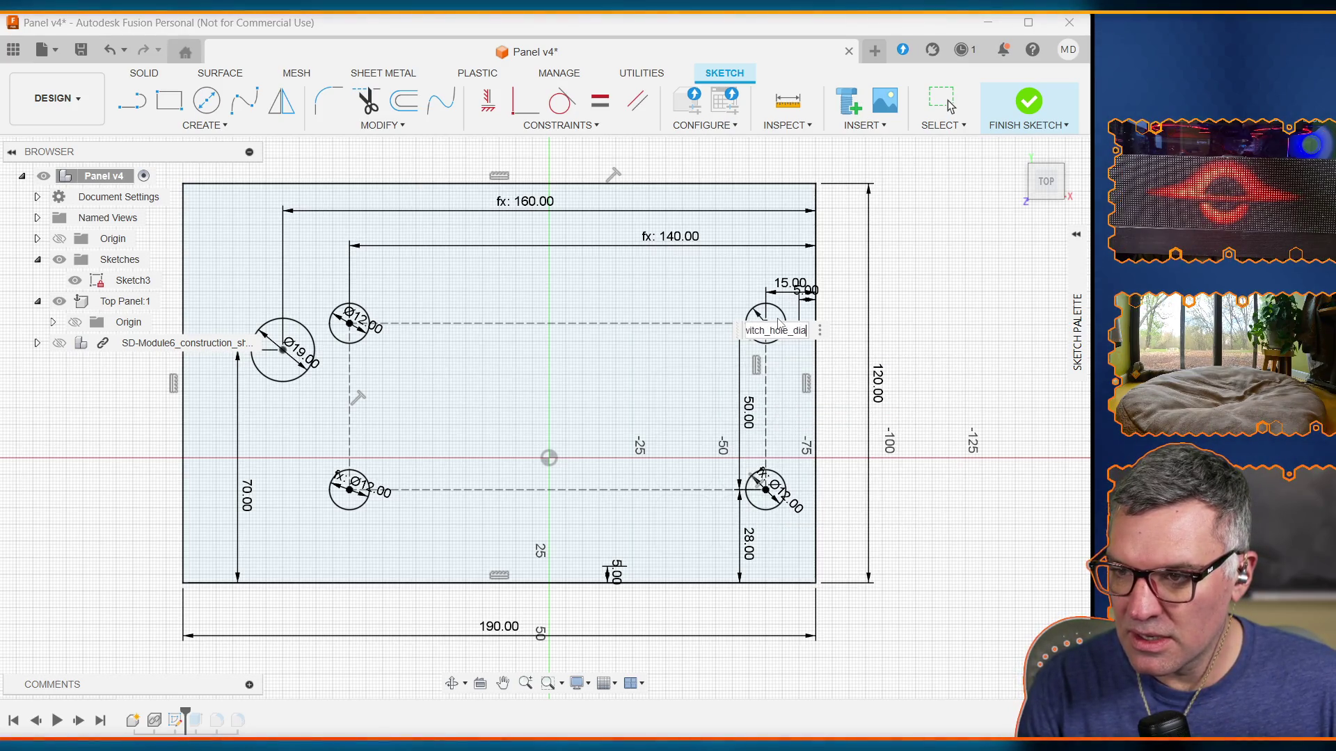
key("Return")
left_click_drag(632, 567, 806, 367)
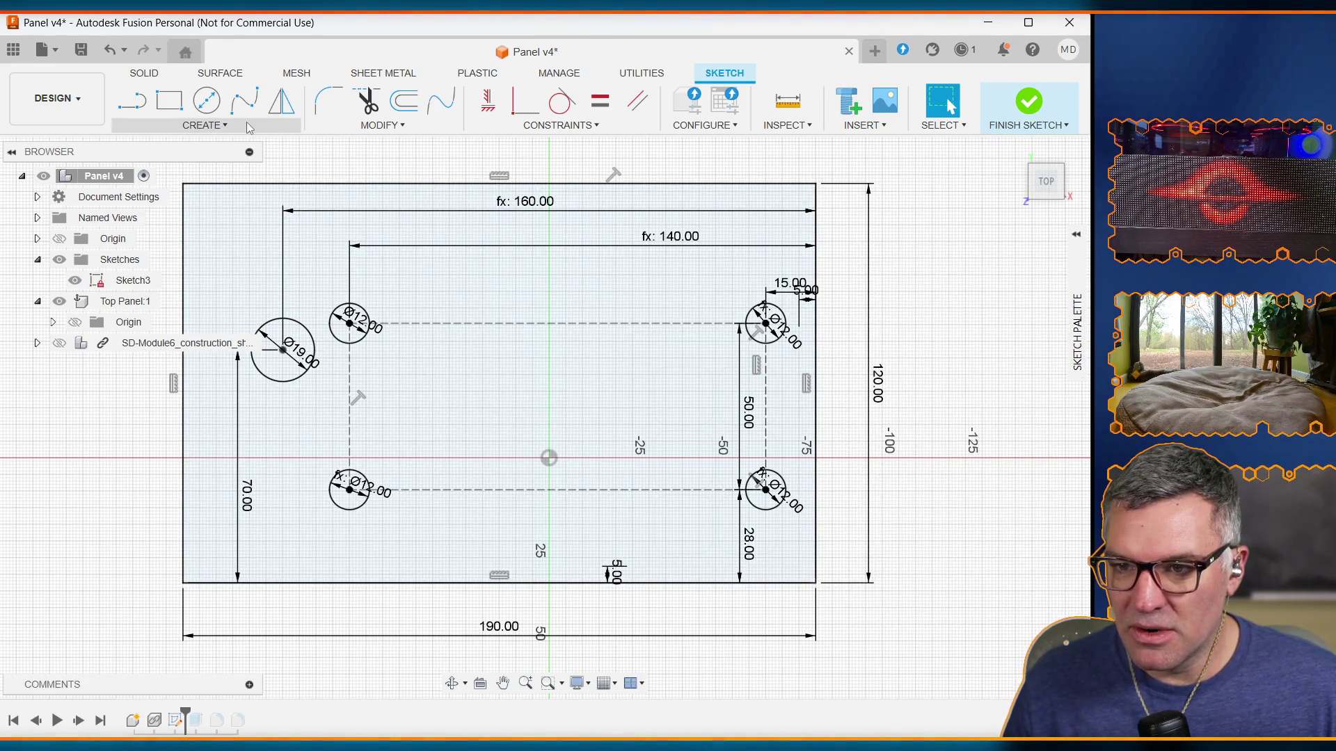
left_click(381, 125)
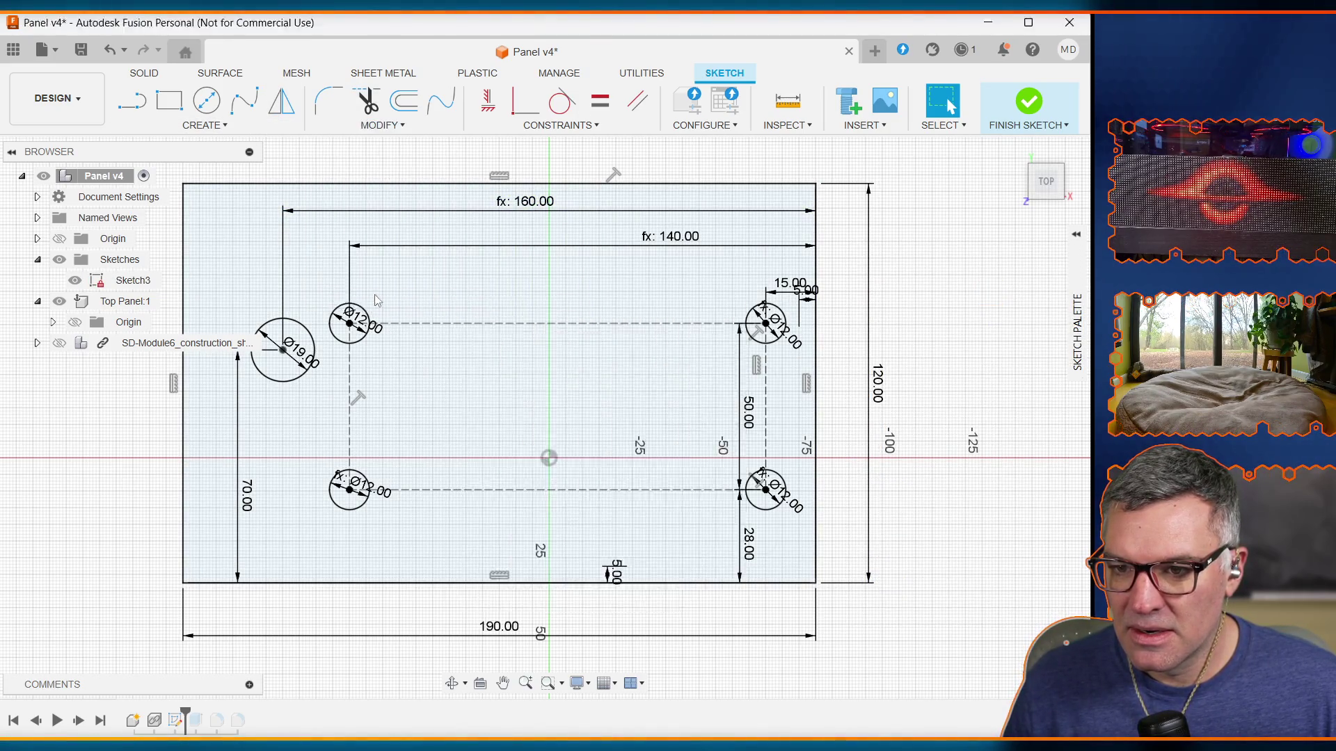
scroll(362, 480, "down", 4)
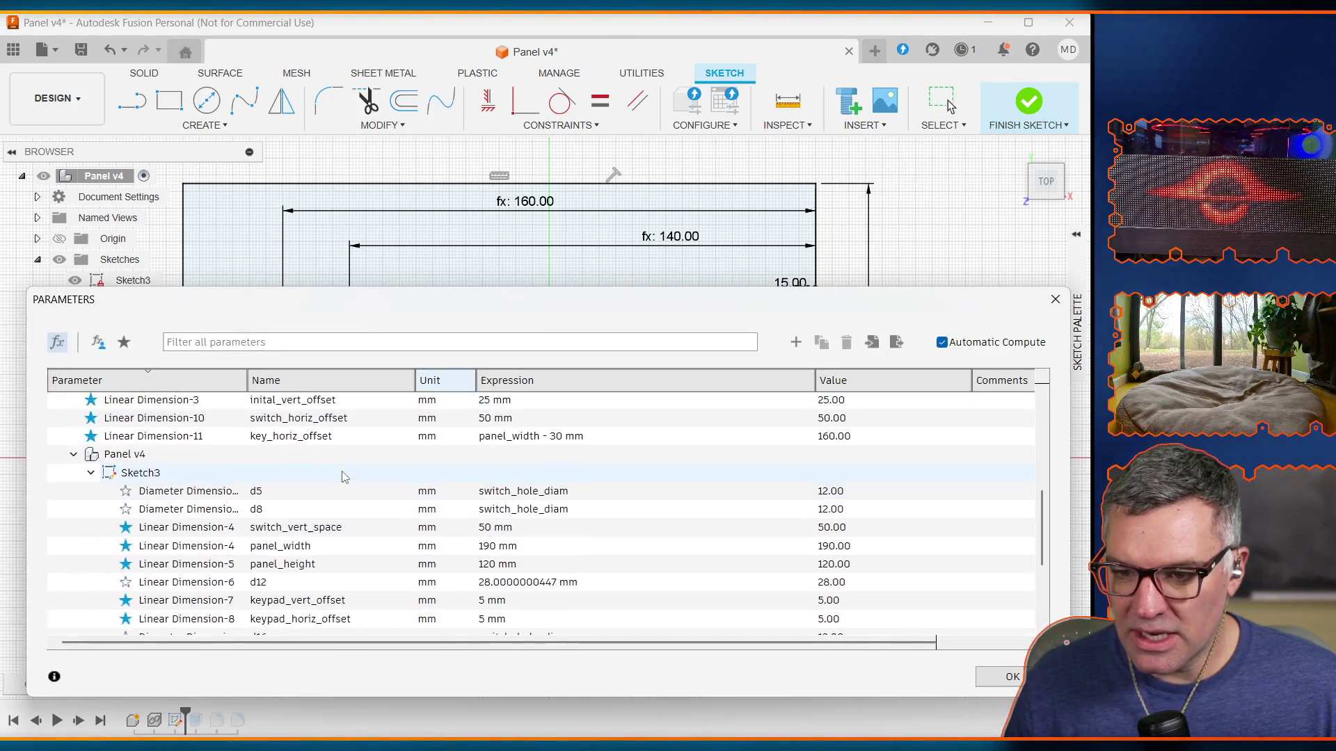
scroll(344, 476, "down", 3)
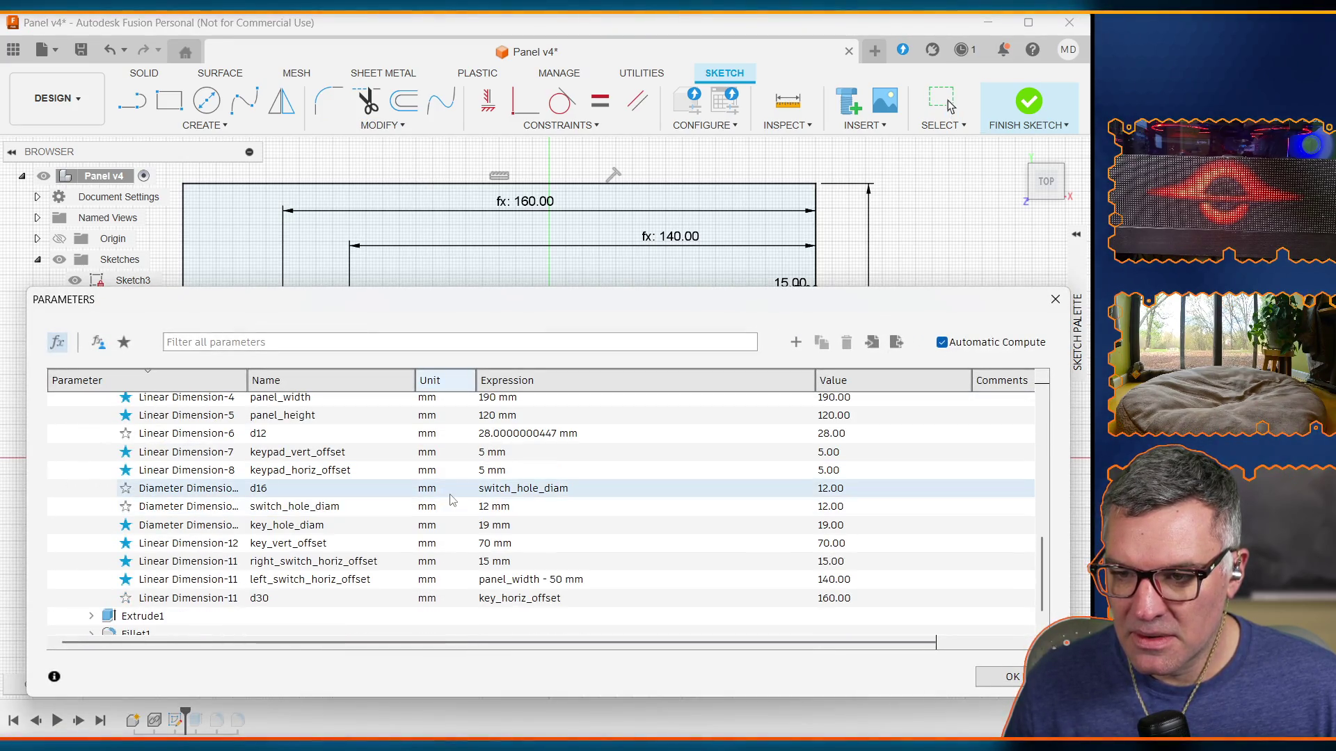
double_click(504, 507)
type("14")
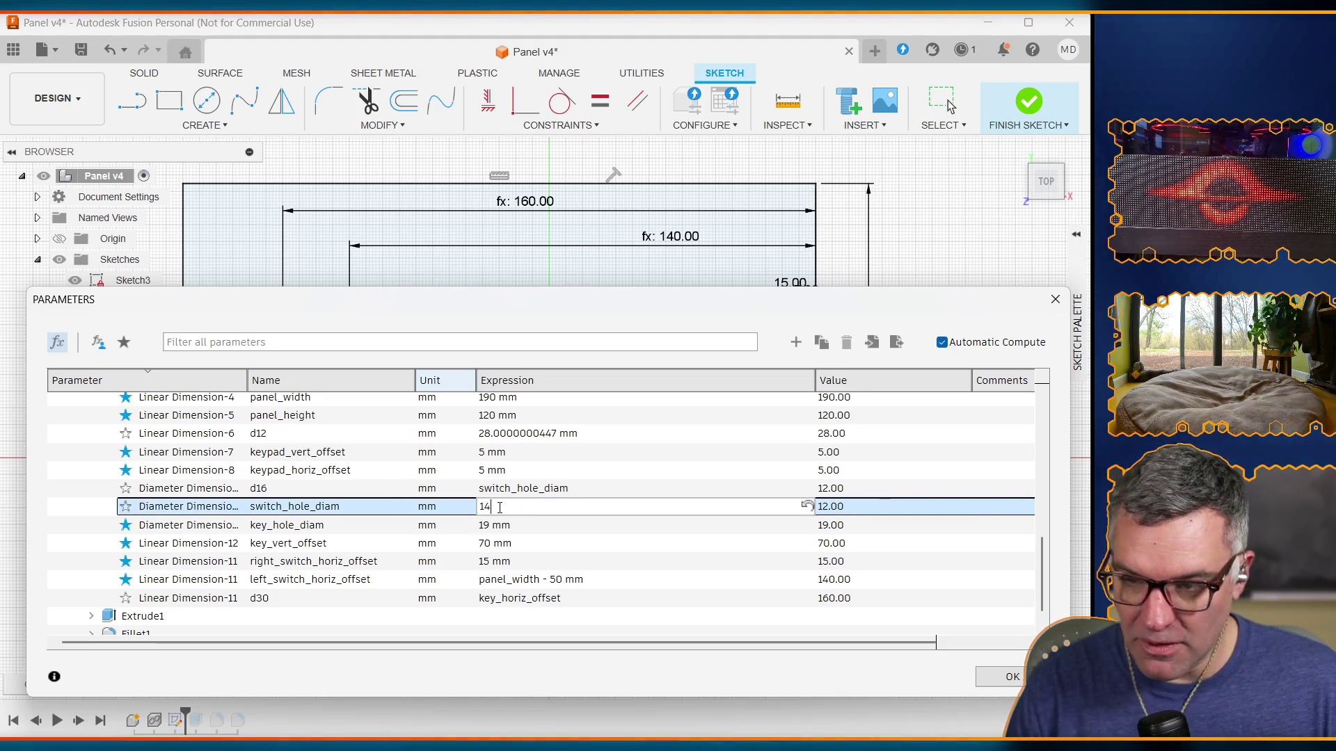
key("Return")
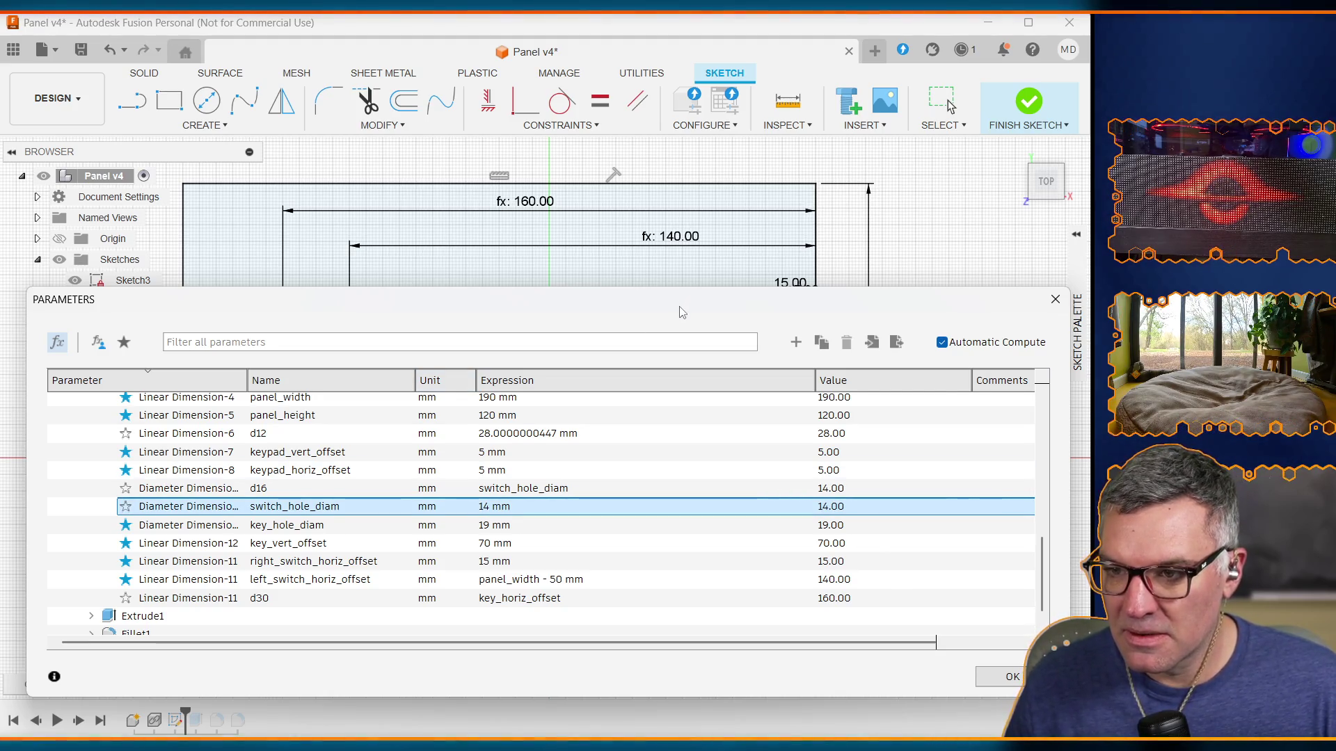
mouse_move(681, 312)
left_mouse_down()
mouse_move(645, 617)
mouse_move(687, 298)
left_mouse_up()
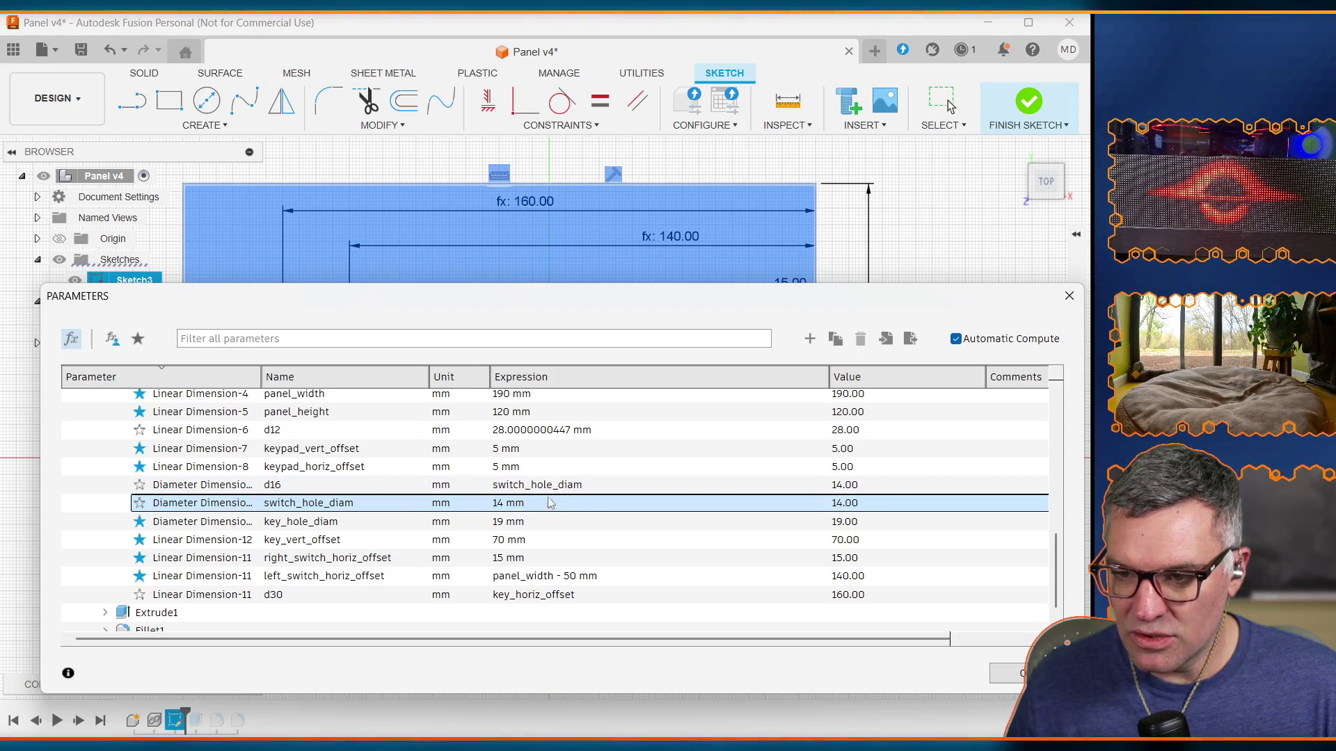
left_click(496, 507)
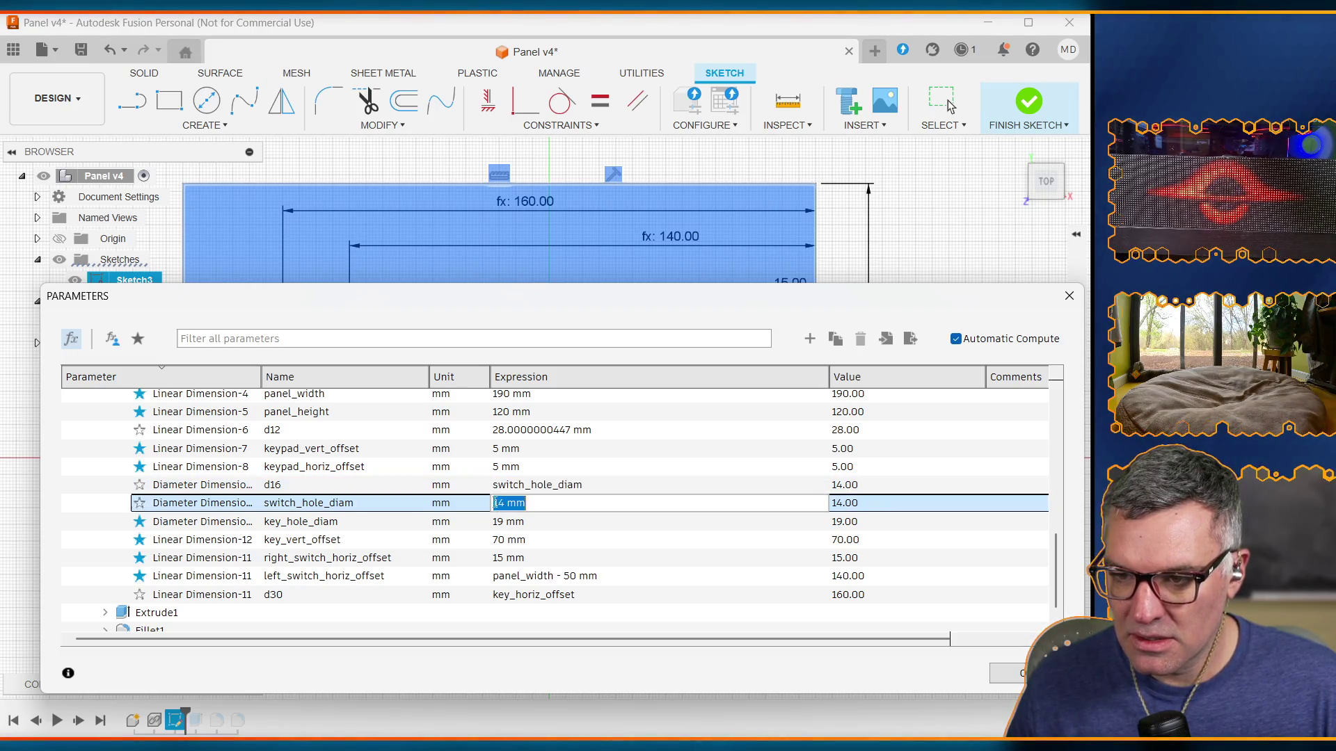
type("12 mm")
key("Return")
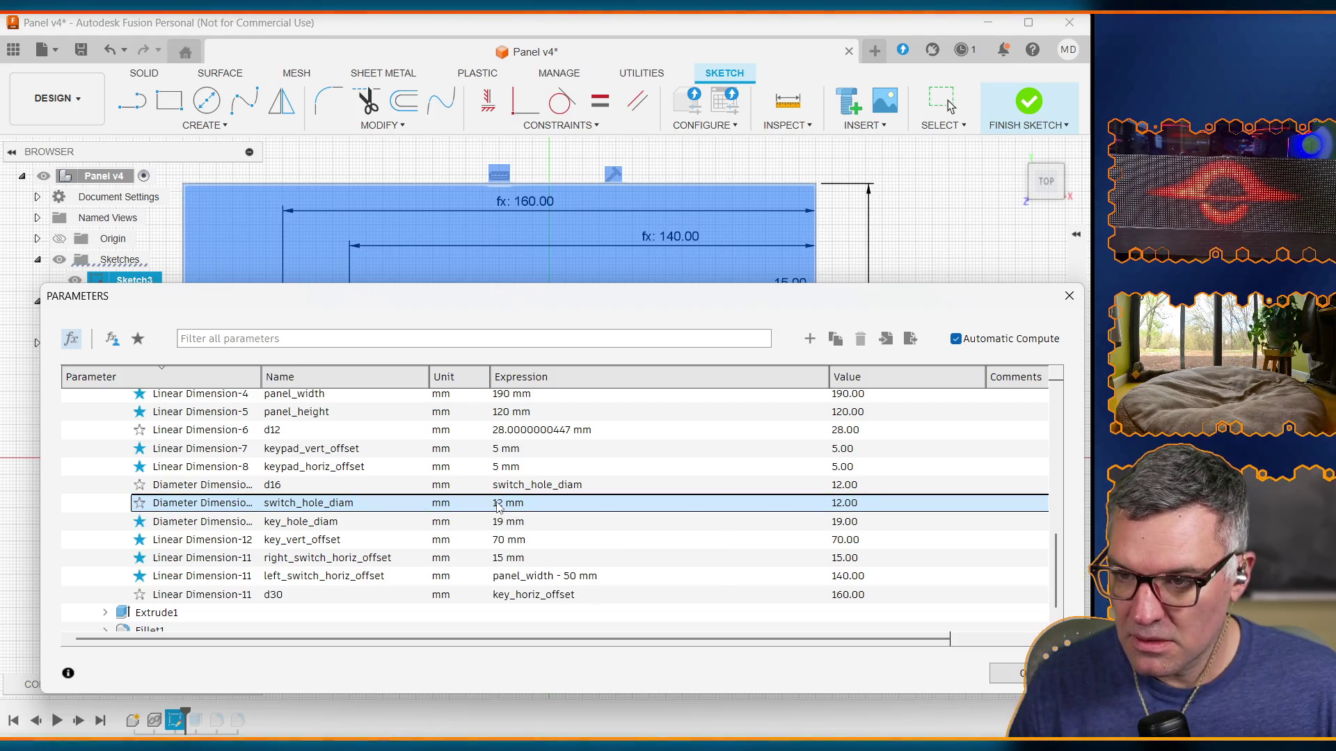
left_click(1000, 670)
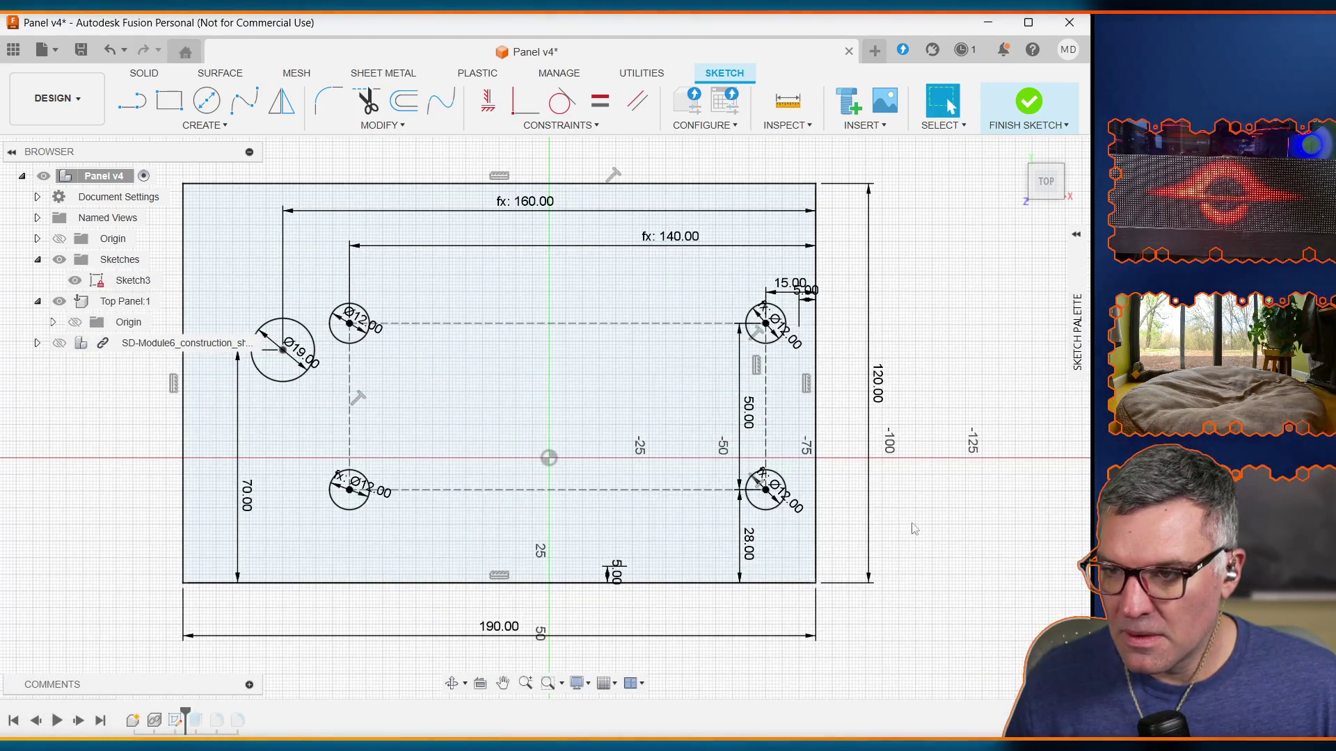
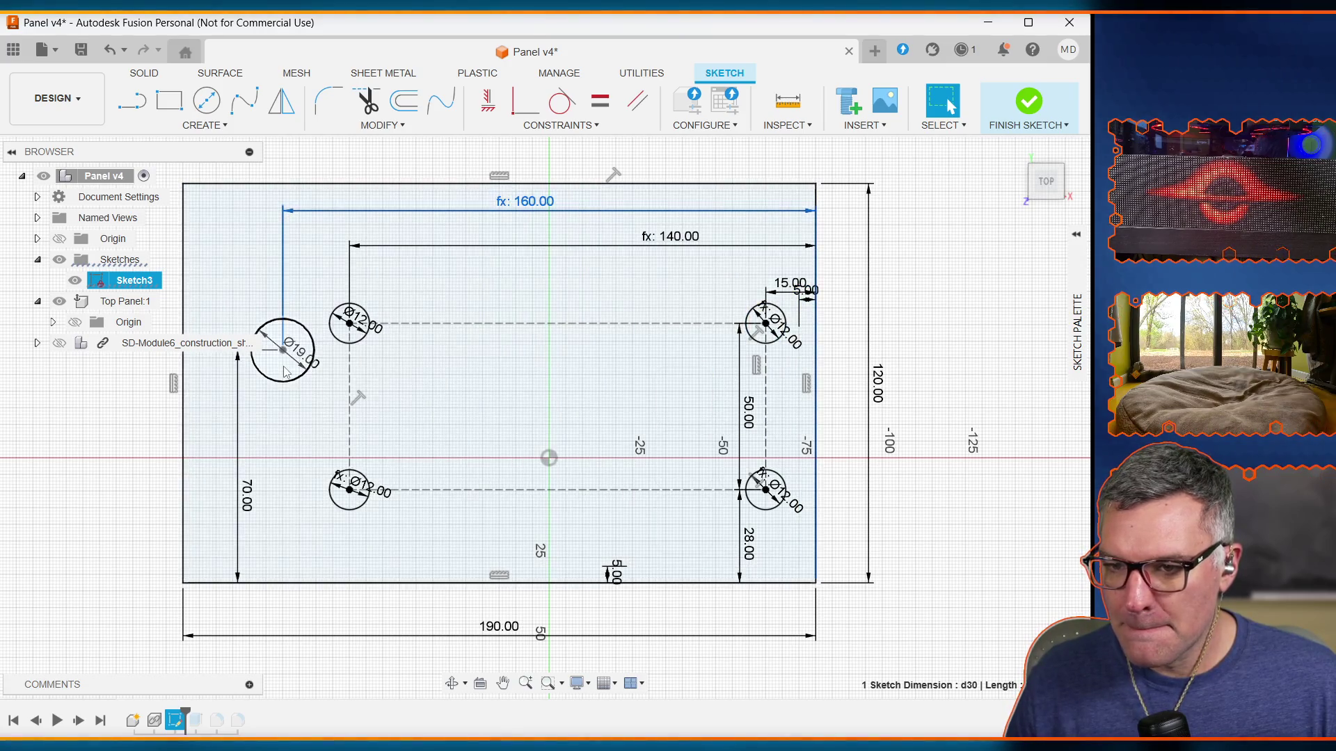
Step: Inspect the key hole's 70 mm vertical dimension, leaving its value unchanged
double_click(247, 496)
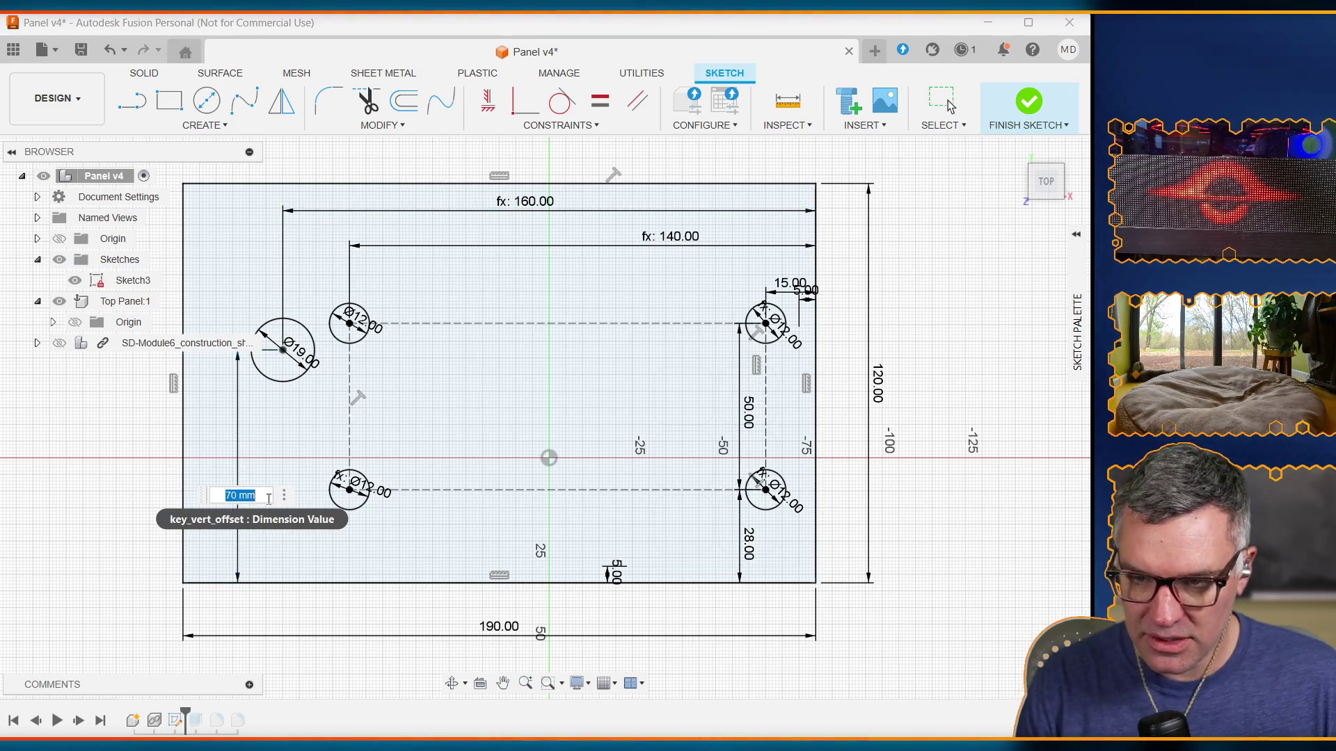
type("key")
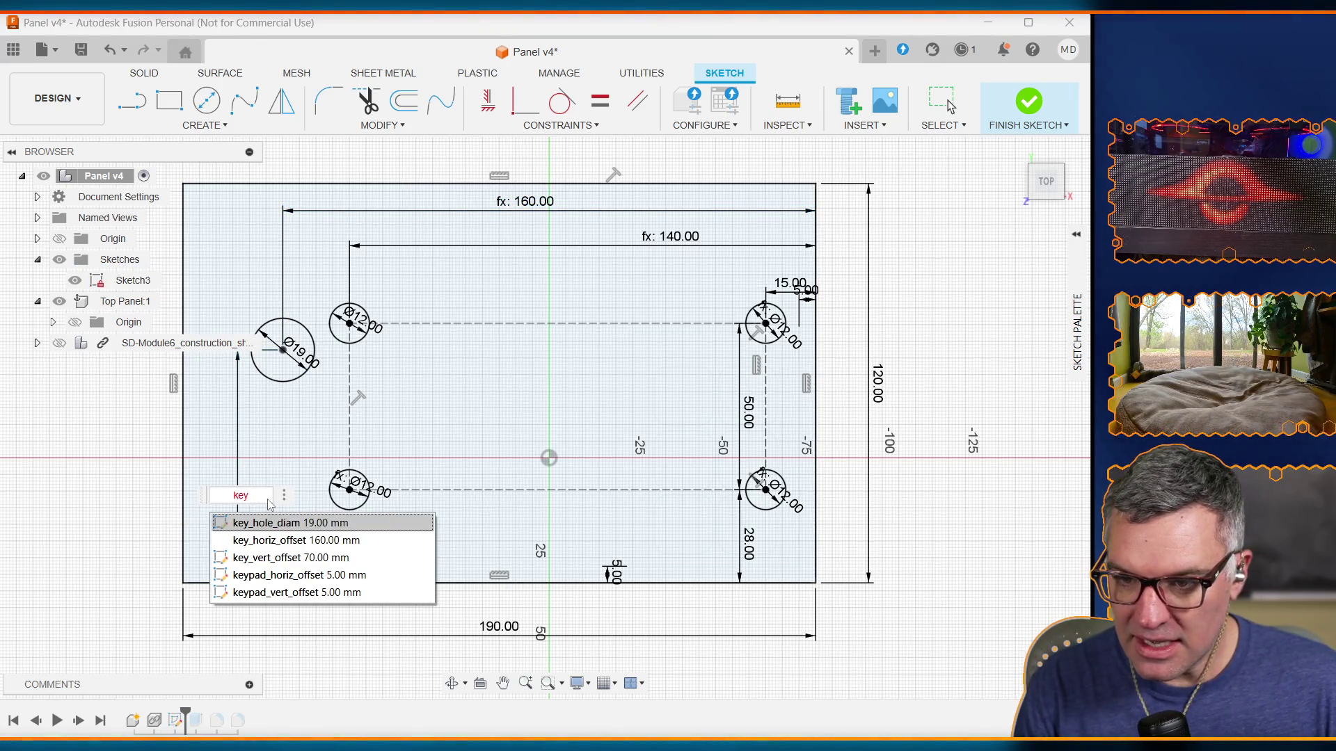
type("_v")
key("Return")
key("Return")
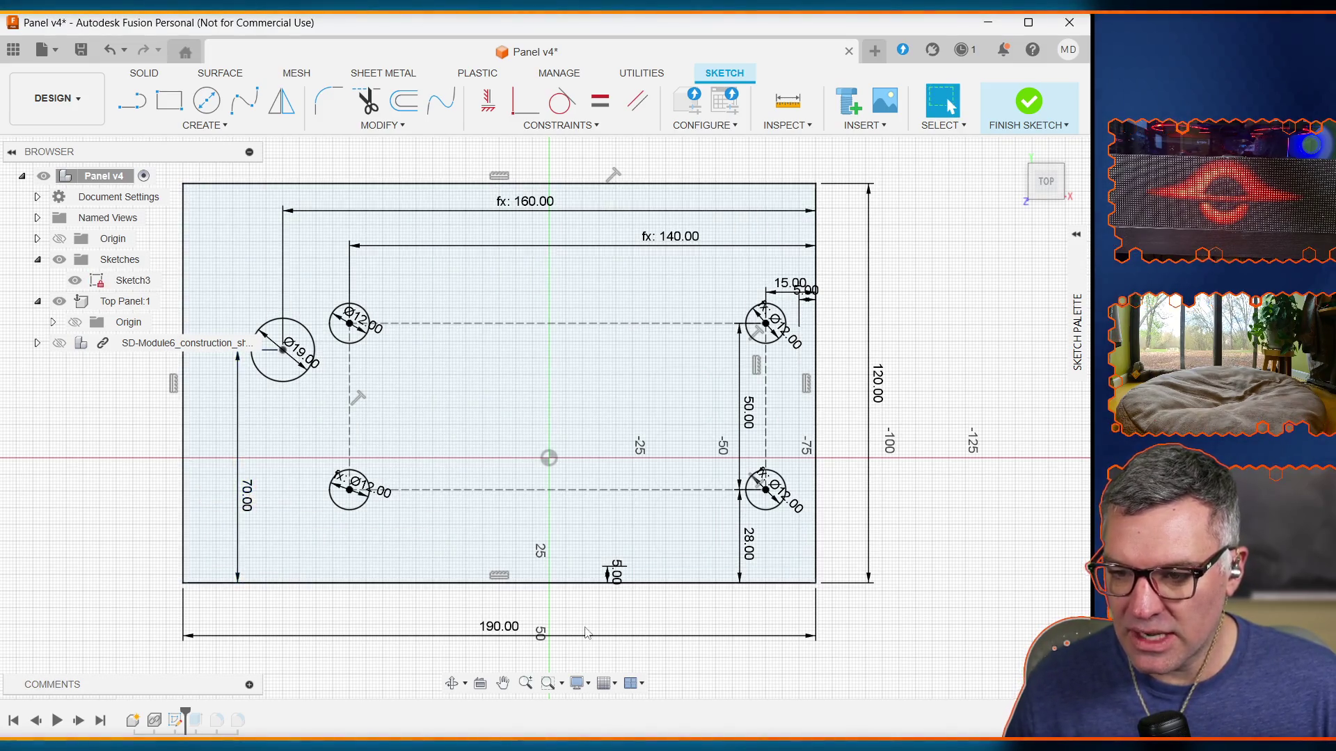
Step: In Change Parameters, set key_vert_offset to 30 mm
left_click(220, 126)
mouse_move(381, 126)
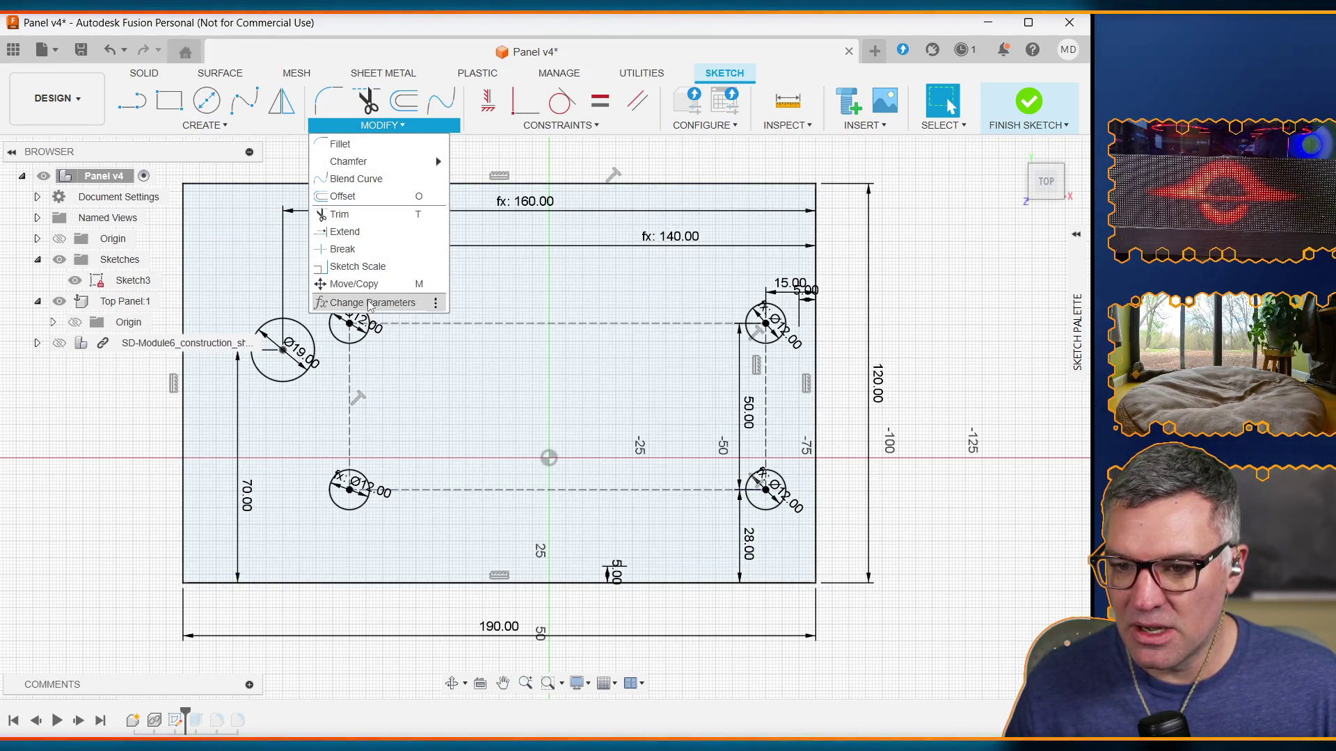
left_click(369, 304)
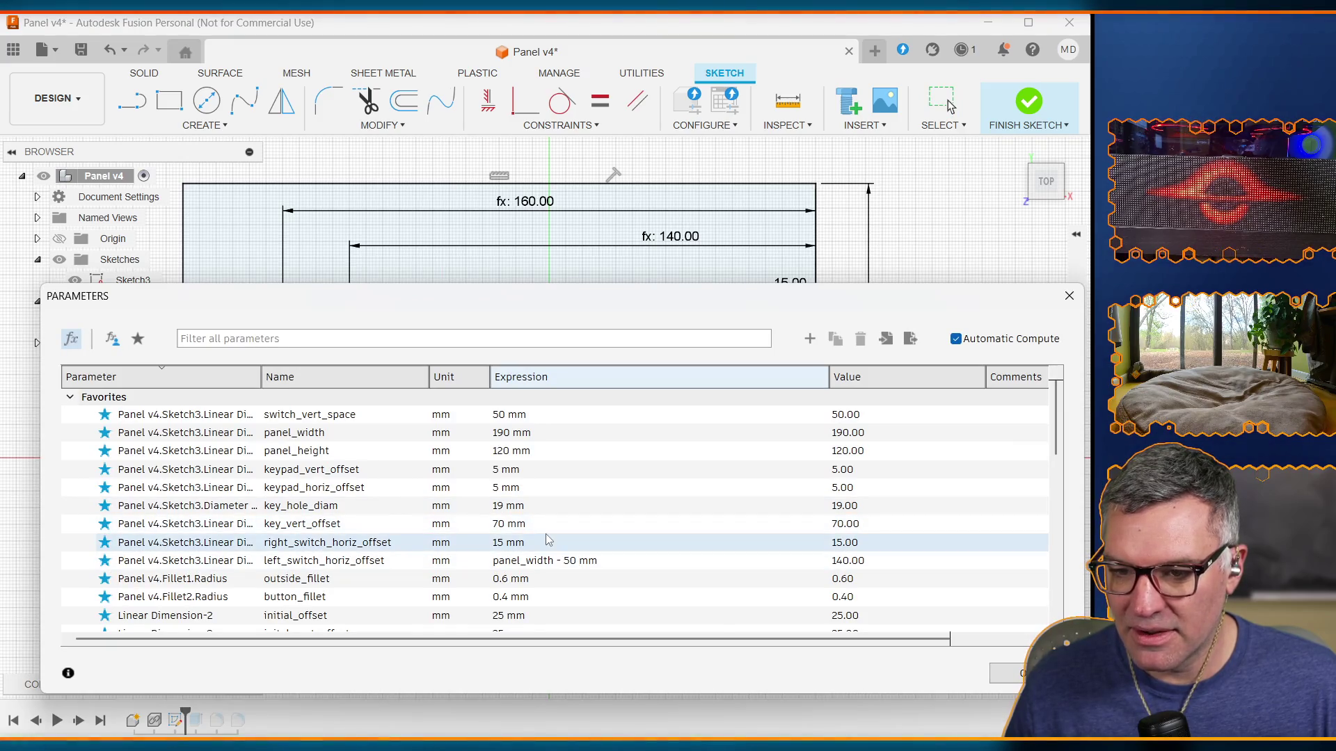
scroll(547, 539, "down", 4)
scroll(547, 529, "up", 3)
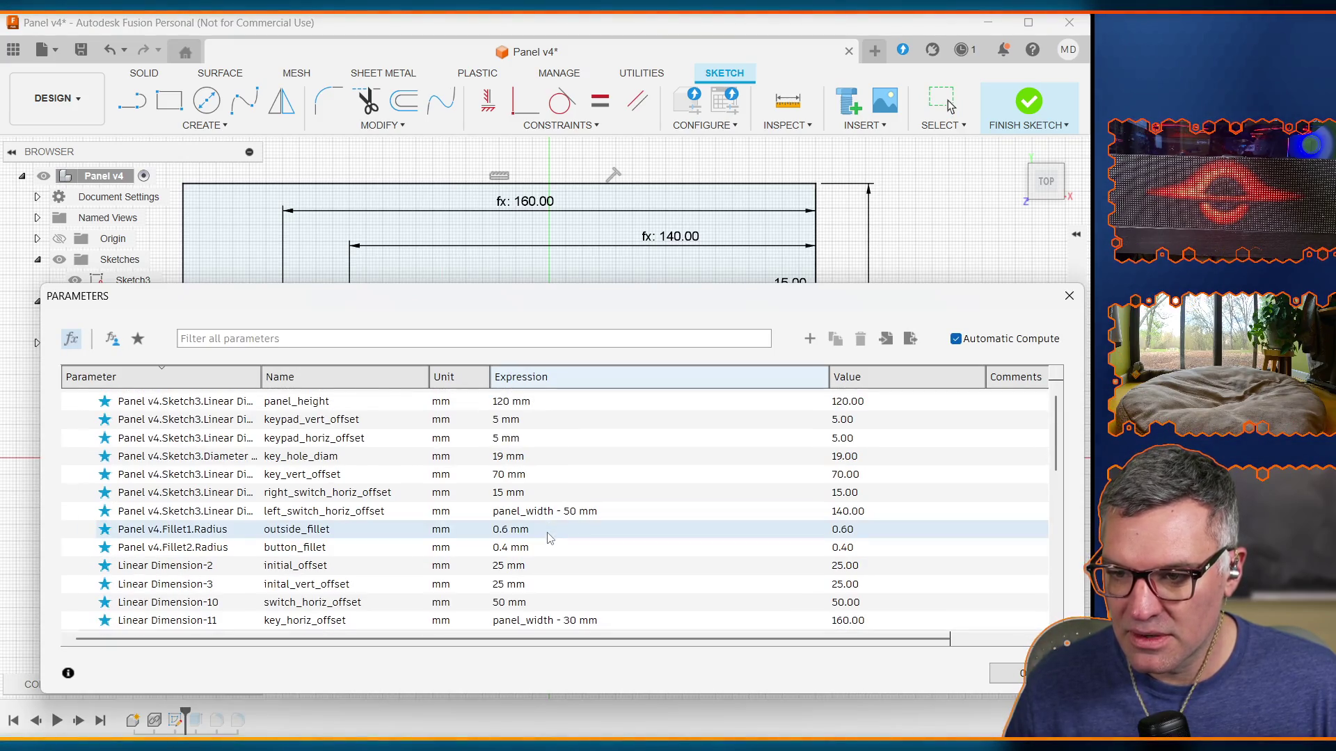
left_click(513, 476)
type("30")
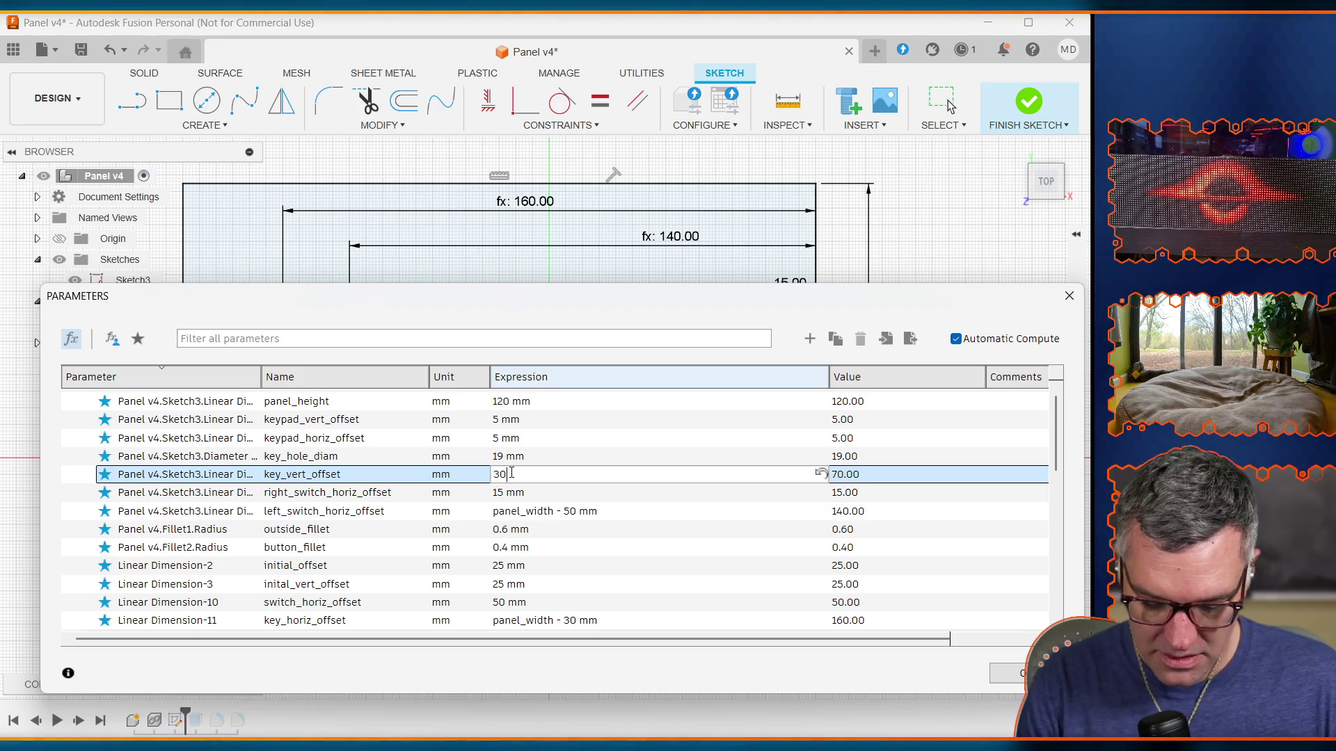
key("Return")
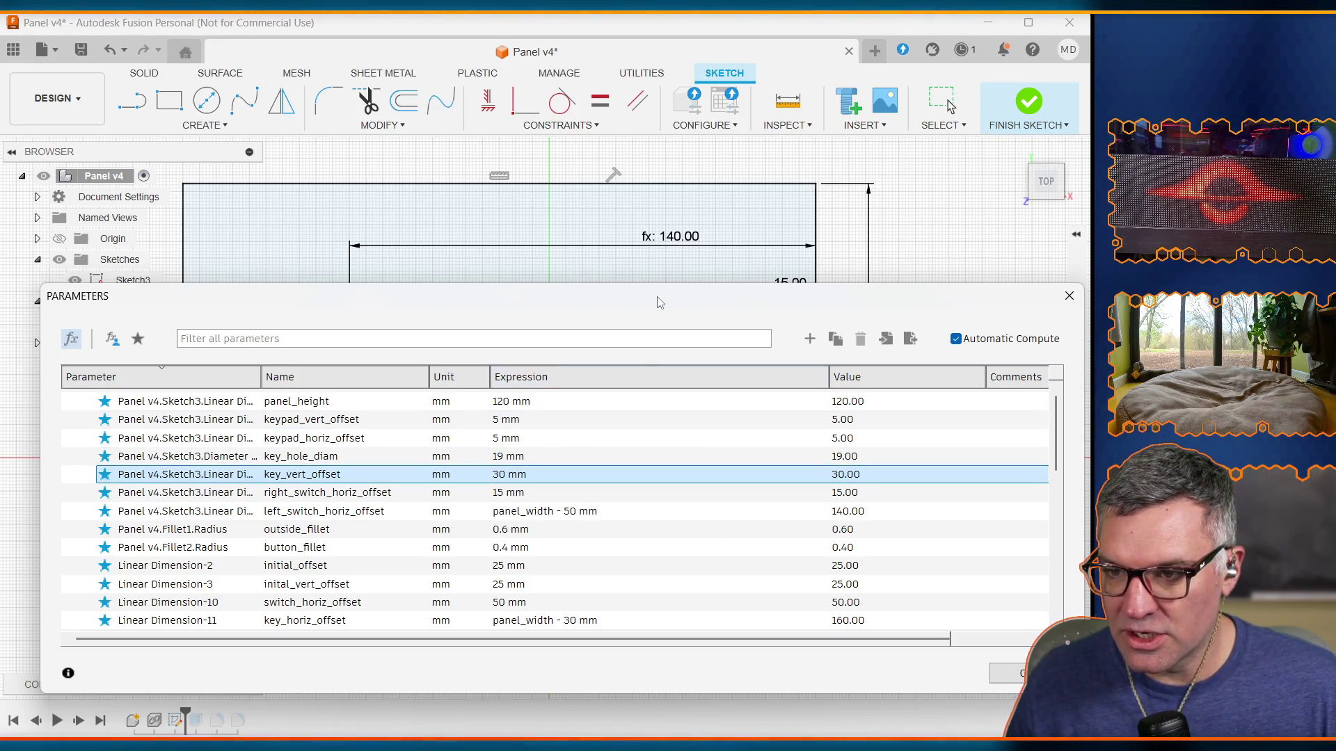
key("Return")
Step: Check the lowered key hole beside the Parameters dialog, close it, and select the right switch holes
left_click_drag(621, 729, 613, 202)
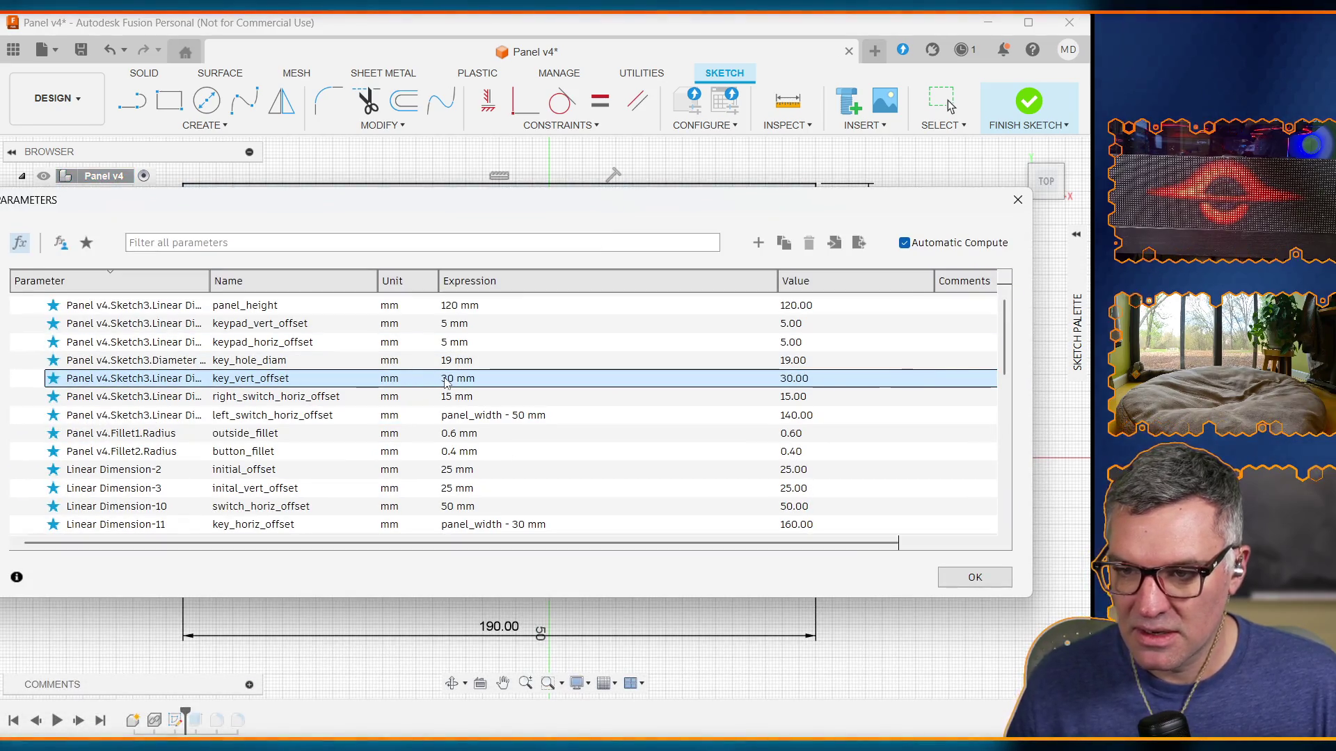
left_click_drag(480, 210, 474, 737)
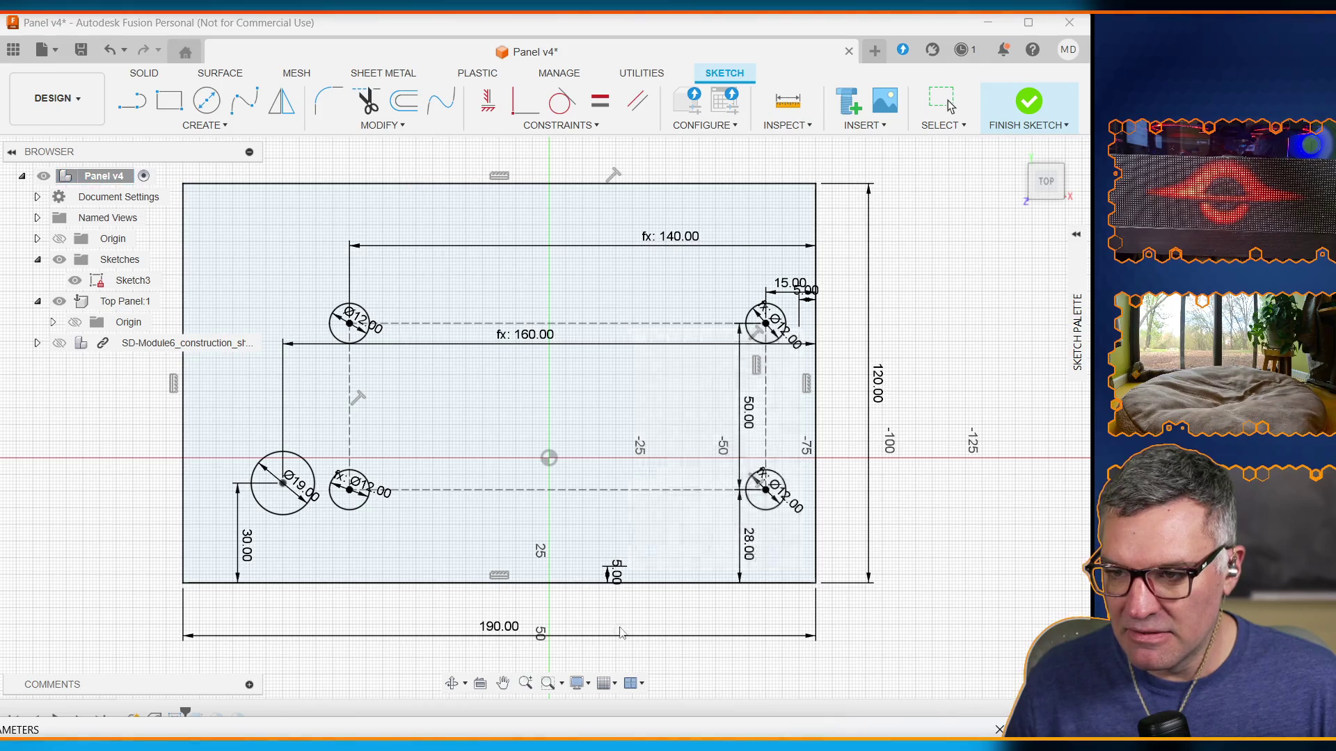
left_click(598, 731)
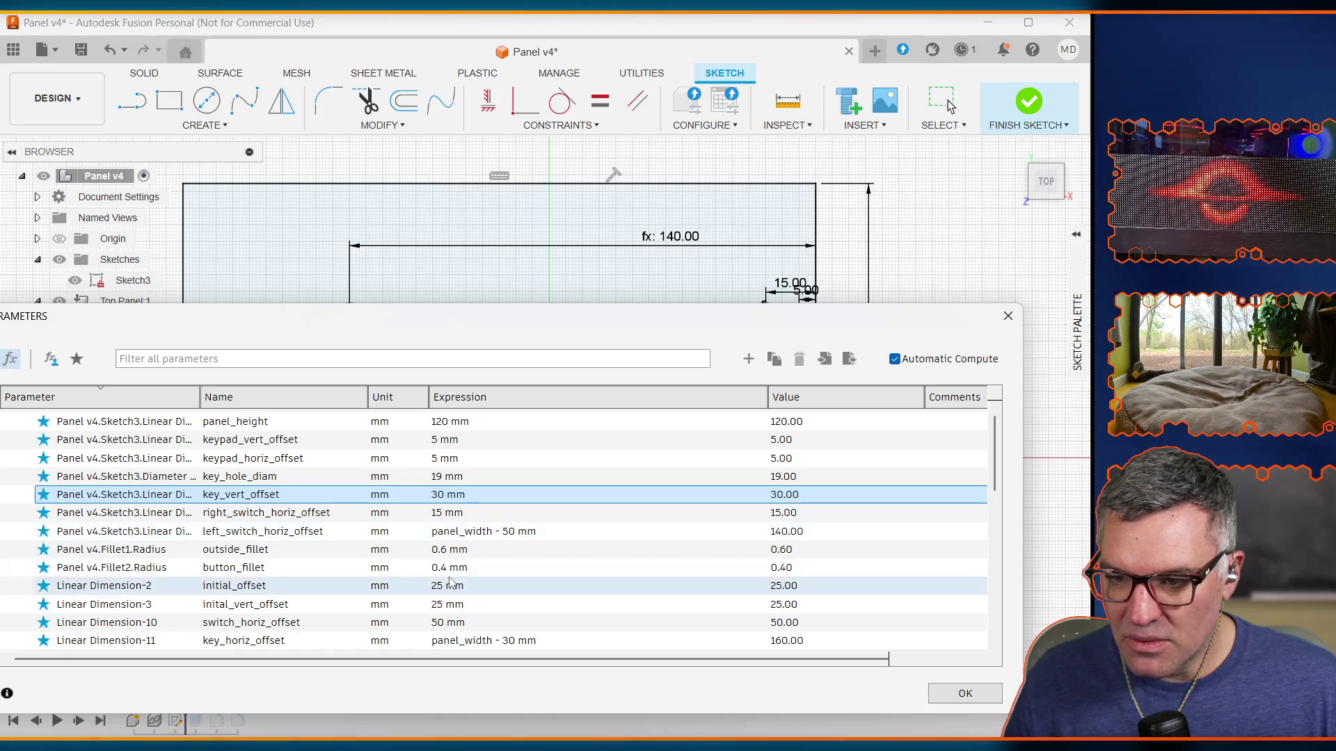
left_click(302, 500)
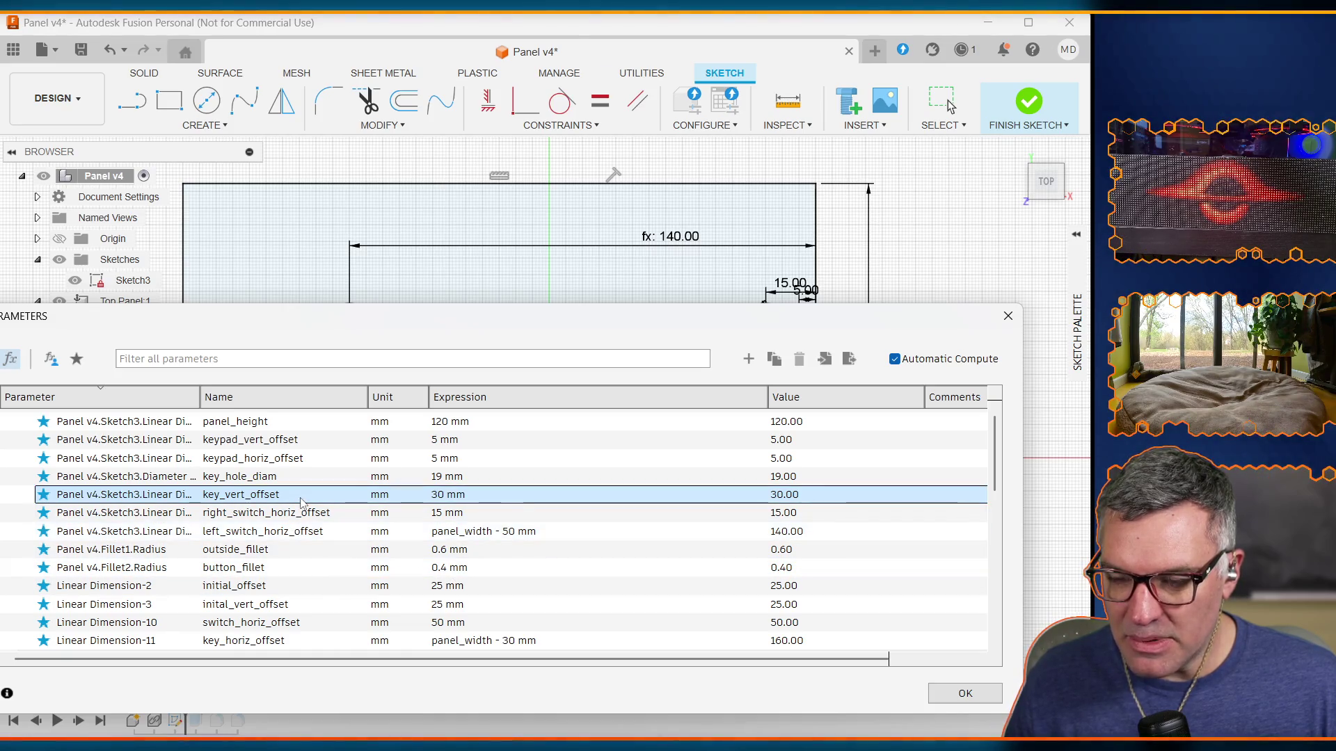
scroll(314, 563, "down", 1)
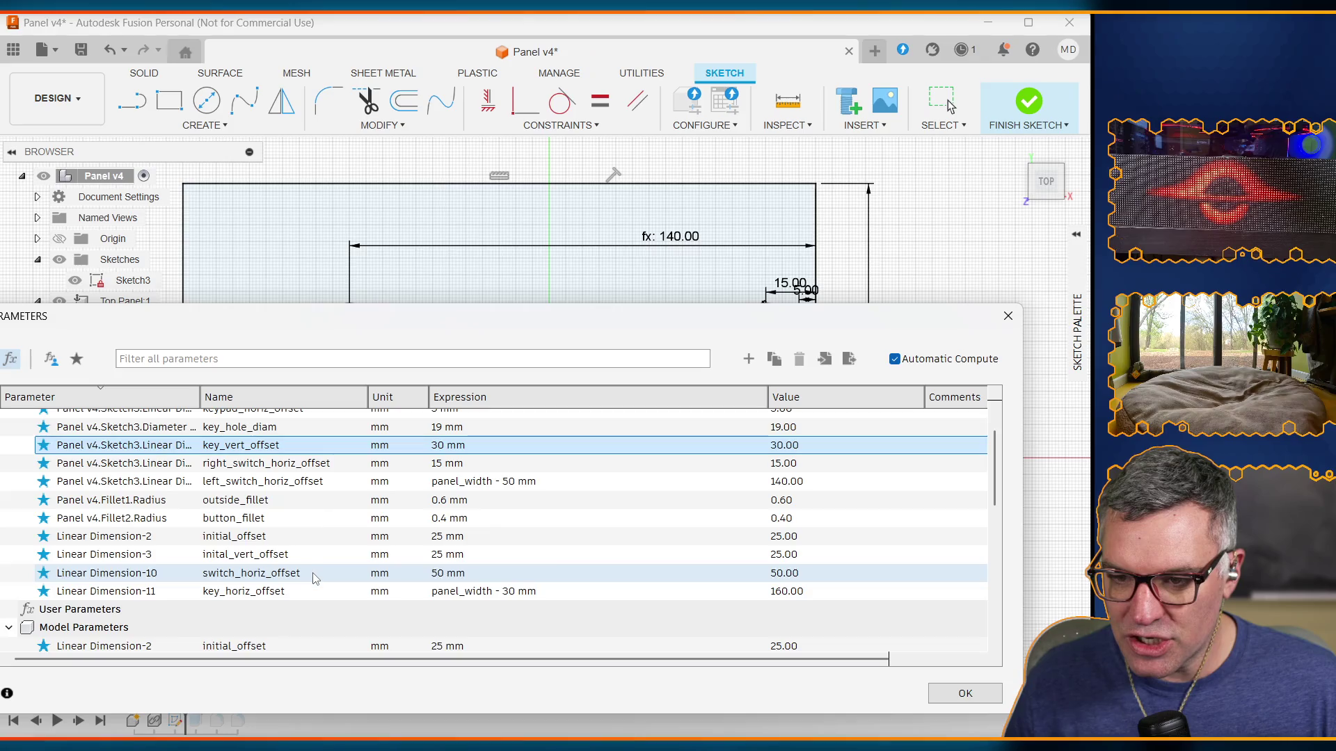
scroll(315, 577, "up", 2)
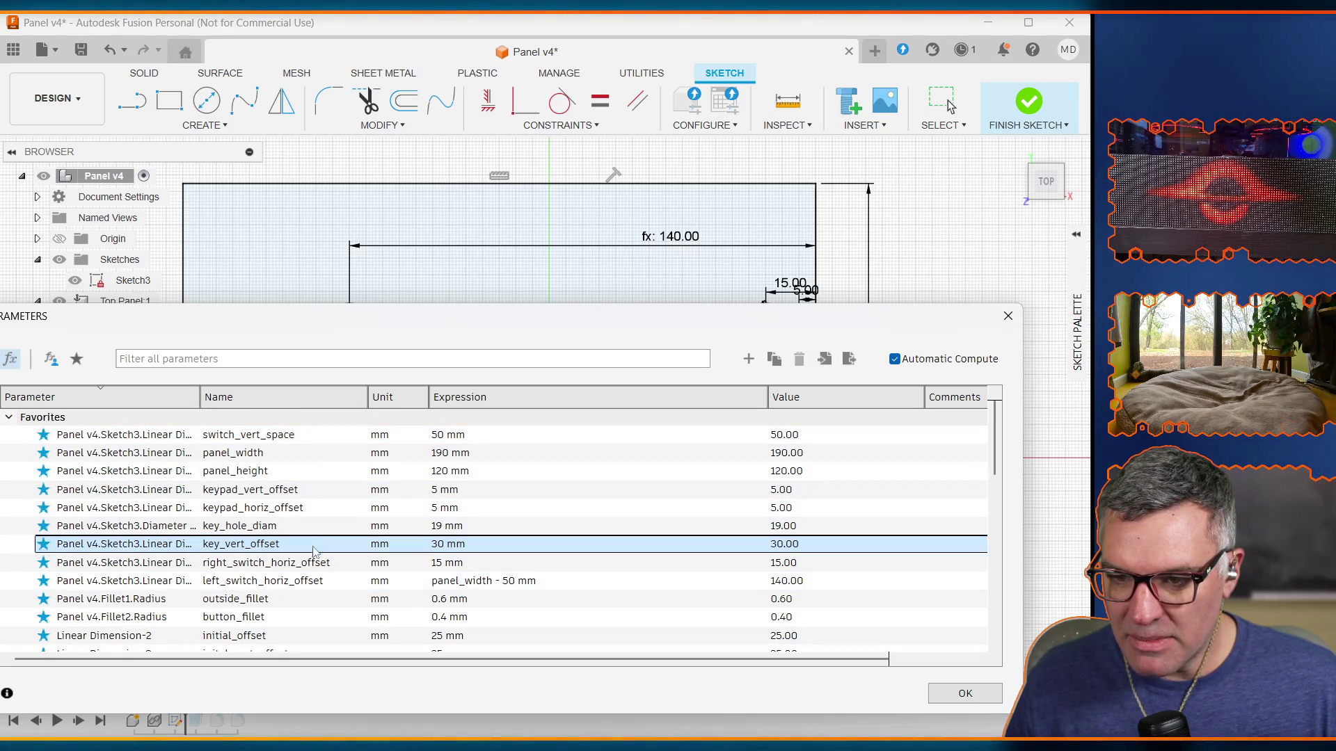
scroll(306, 594, "down", 1)
scroll(307, 593, "down", 2)
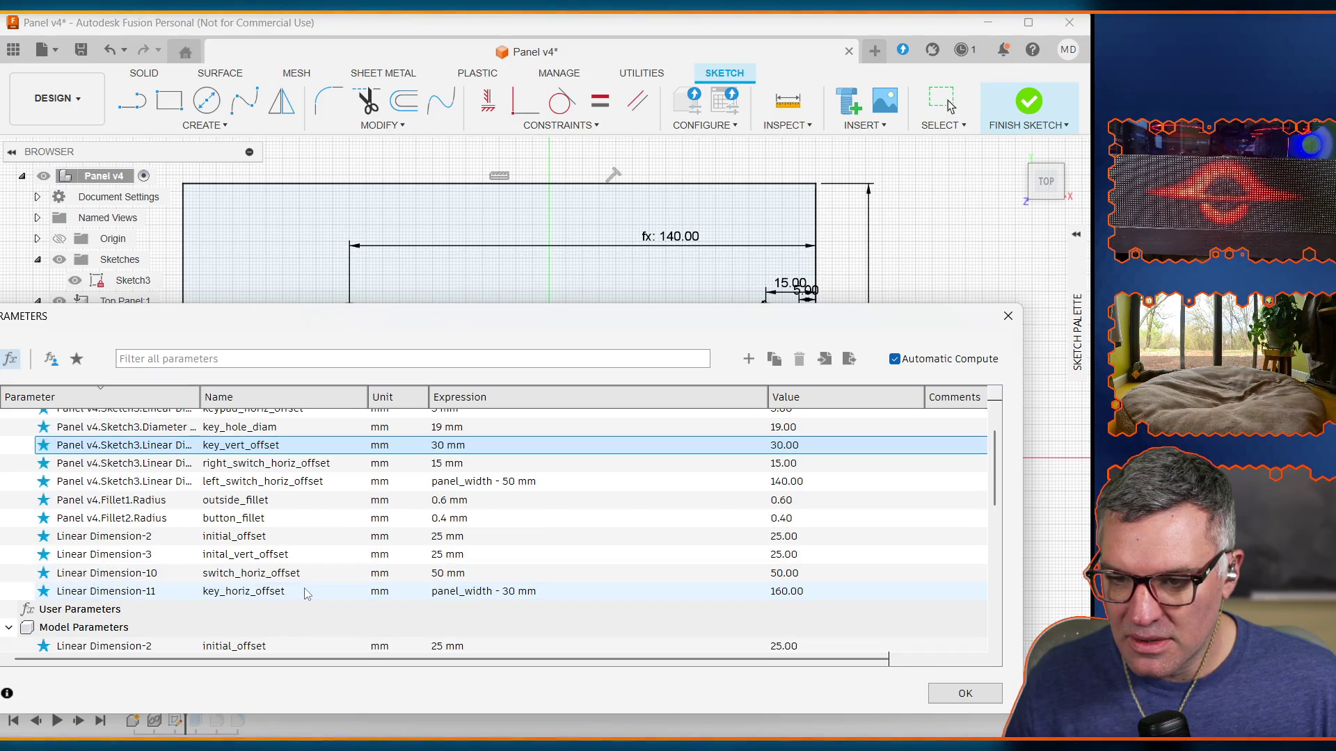
key("Escape")
left_click_drag(628, 328, 803, 569)
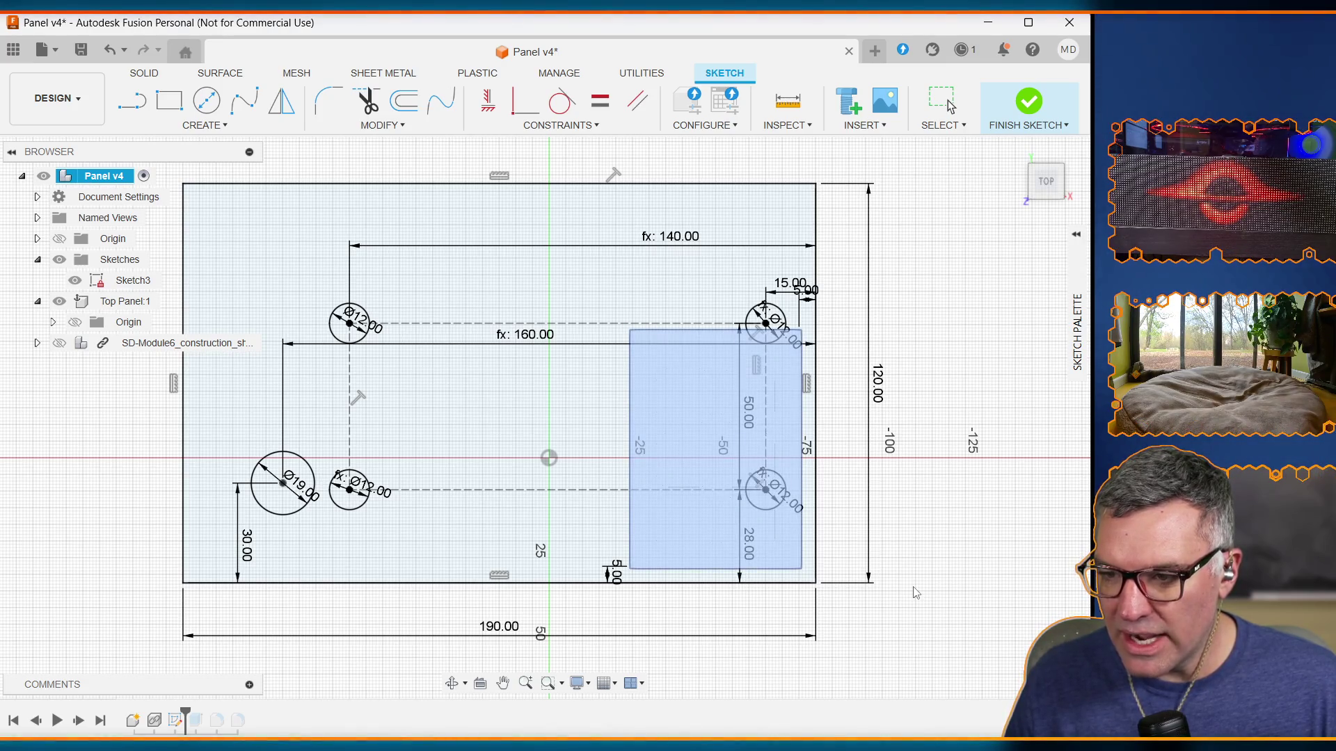
Step: Replace the 28.00 switch-hole dimension with the named value switch_vert_offset = 28 mm
double_click(752, 551)
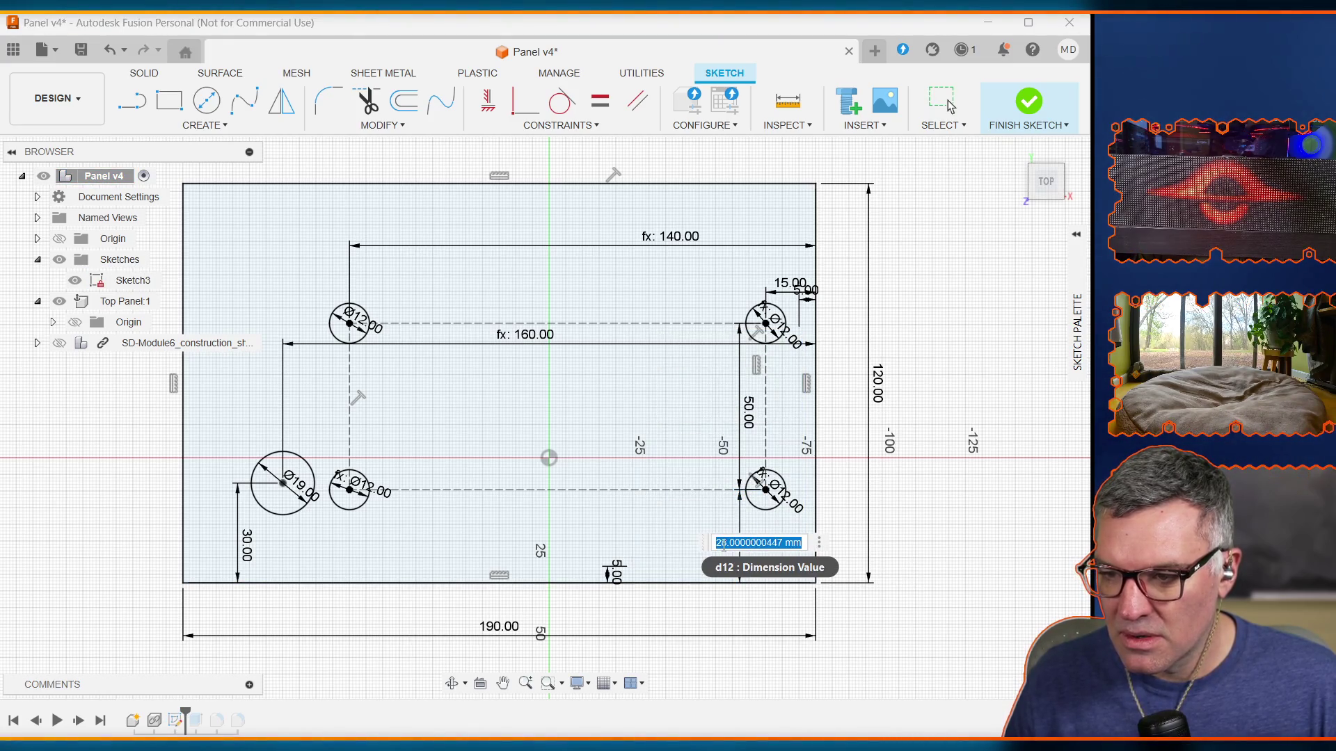
left_click_drag(722, 544, 797, 542)
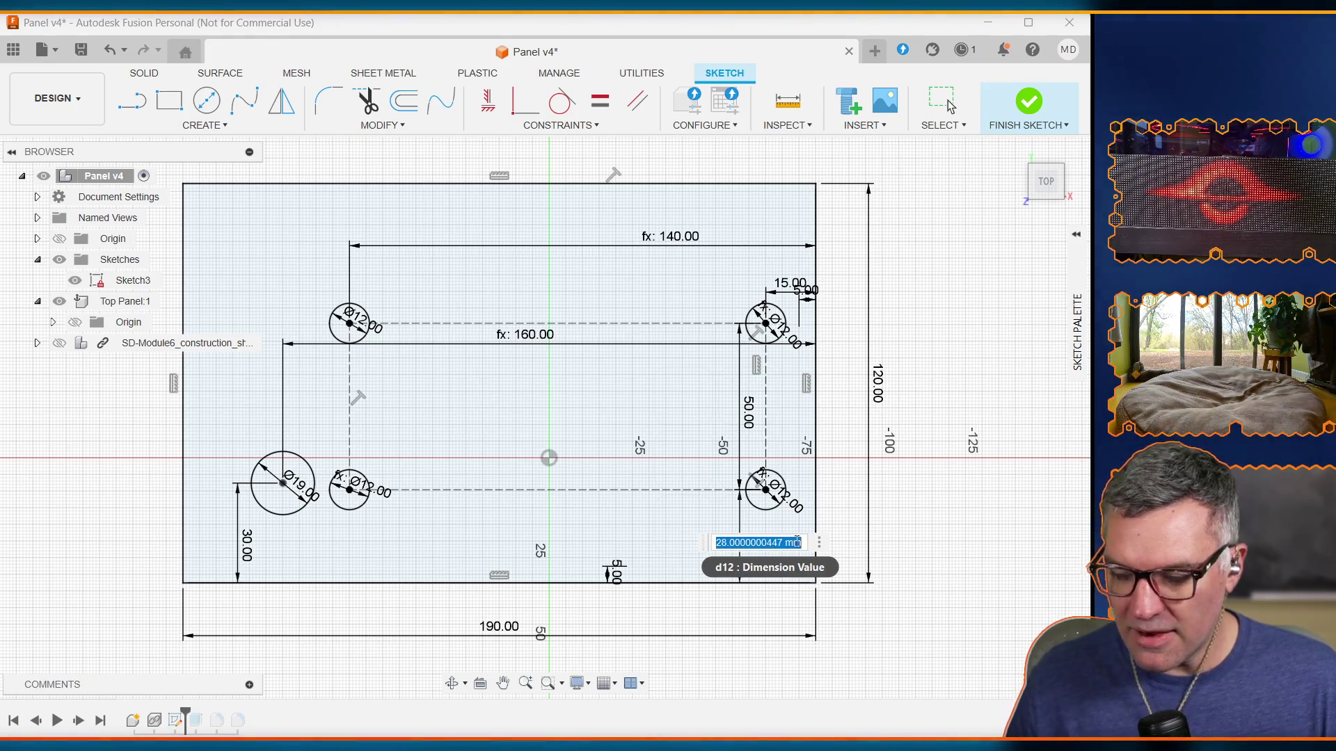
type("switch_v")
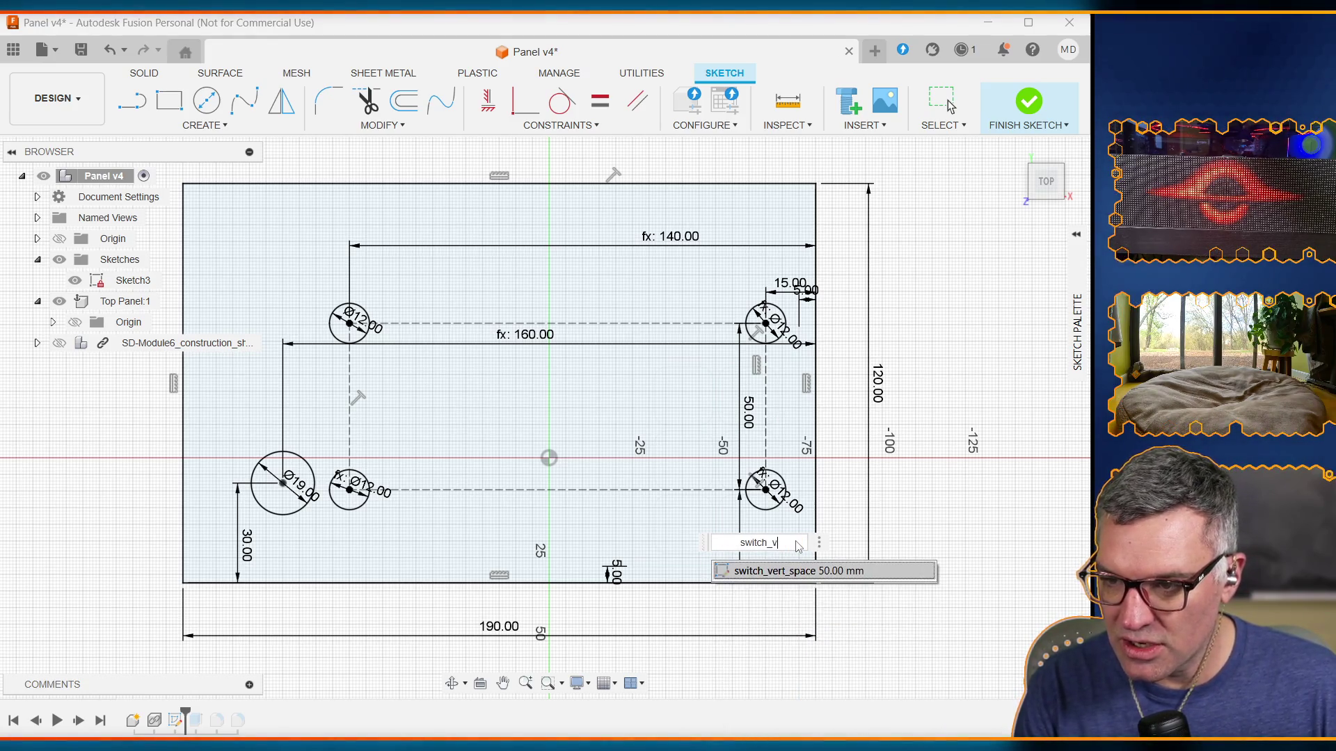
type("offset = 28mm")
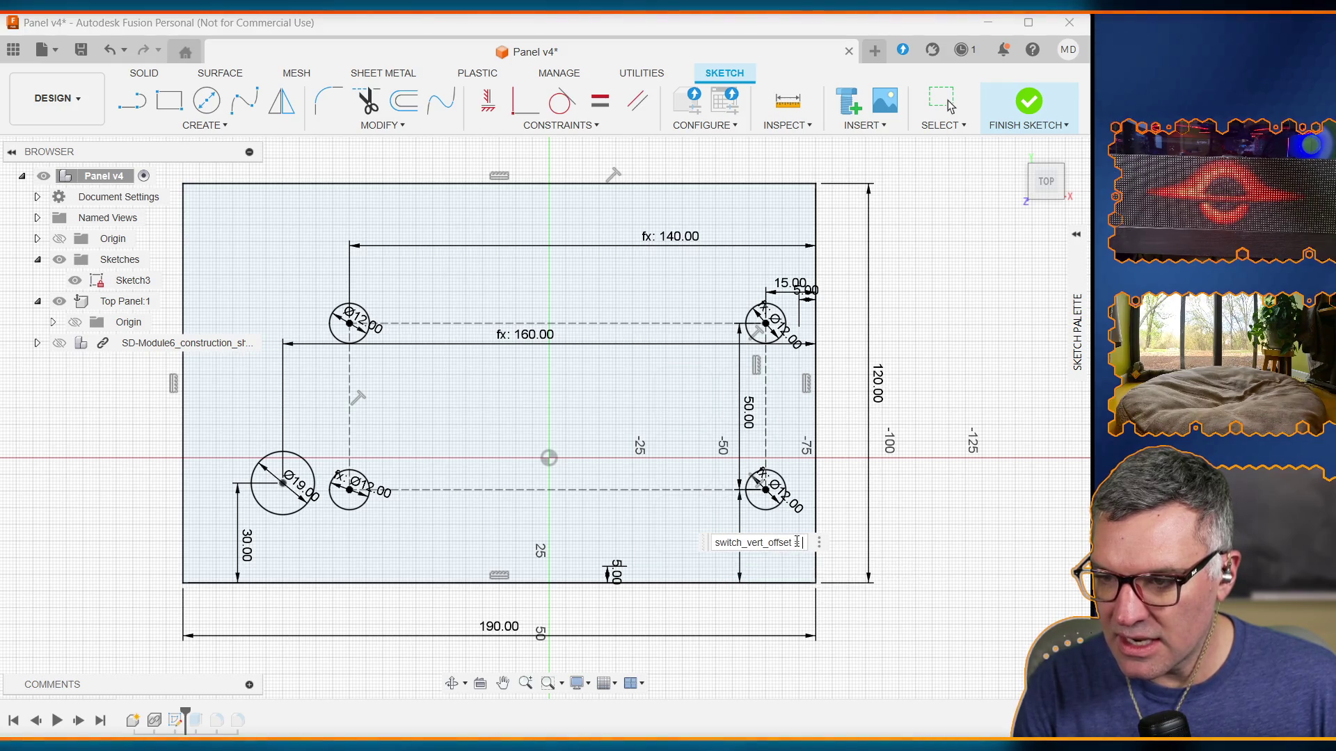
key("Return")
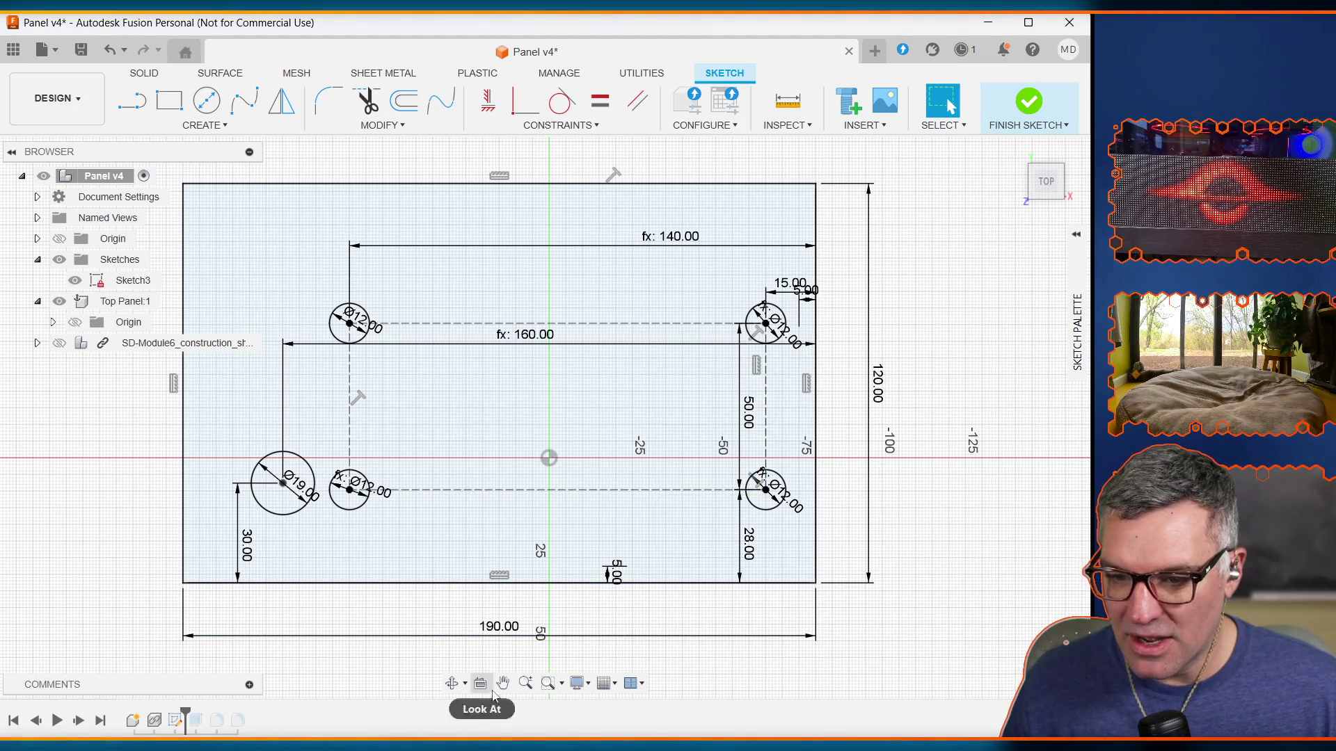
left_click(208, 126)
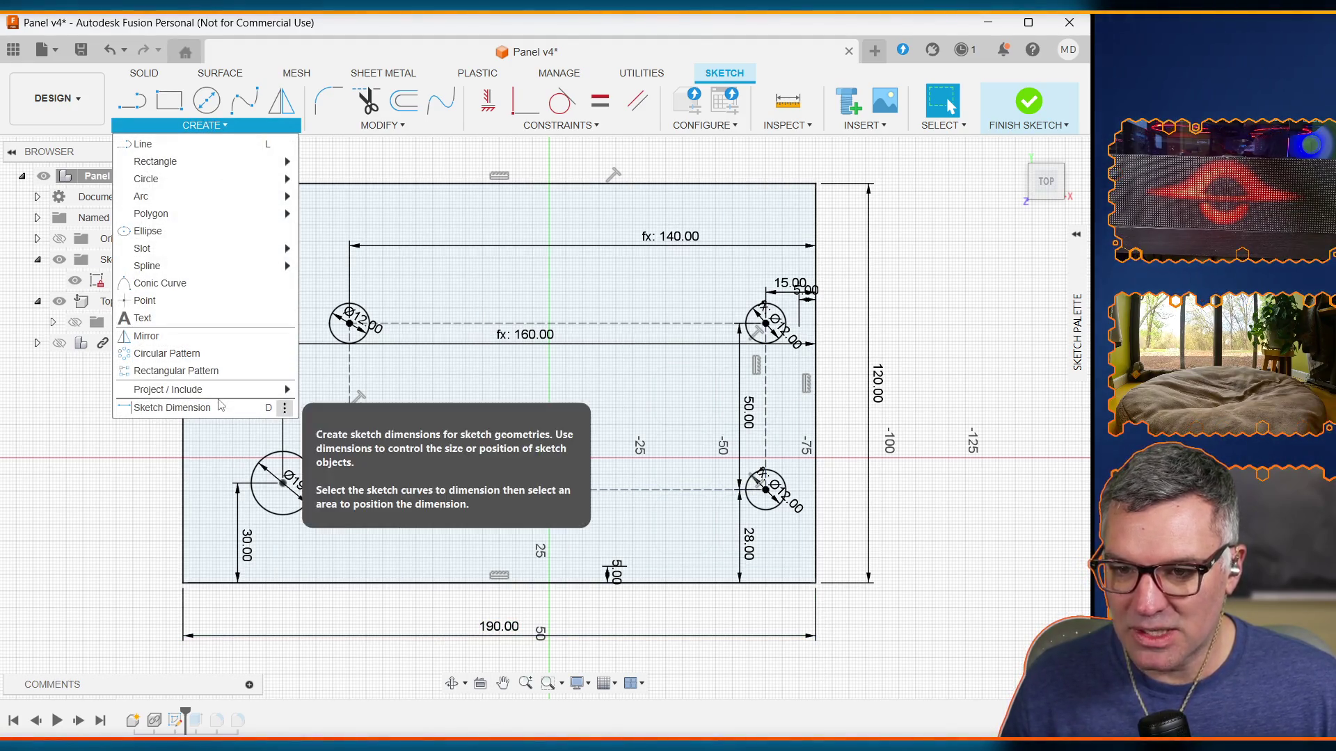
left_click(376, 125)
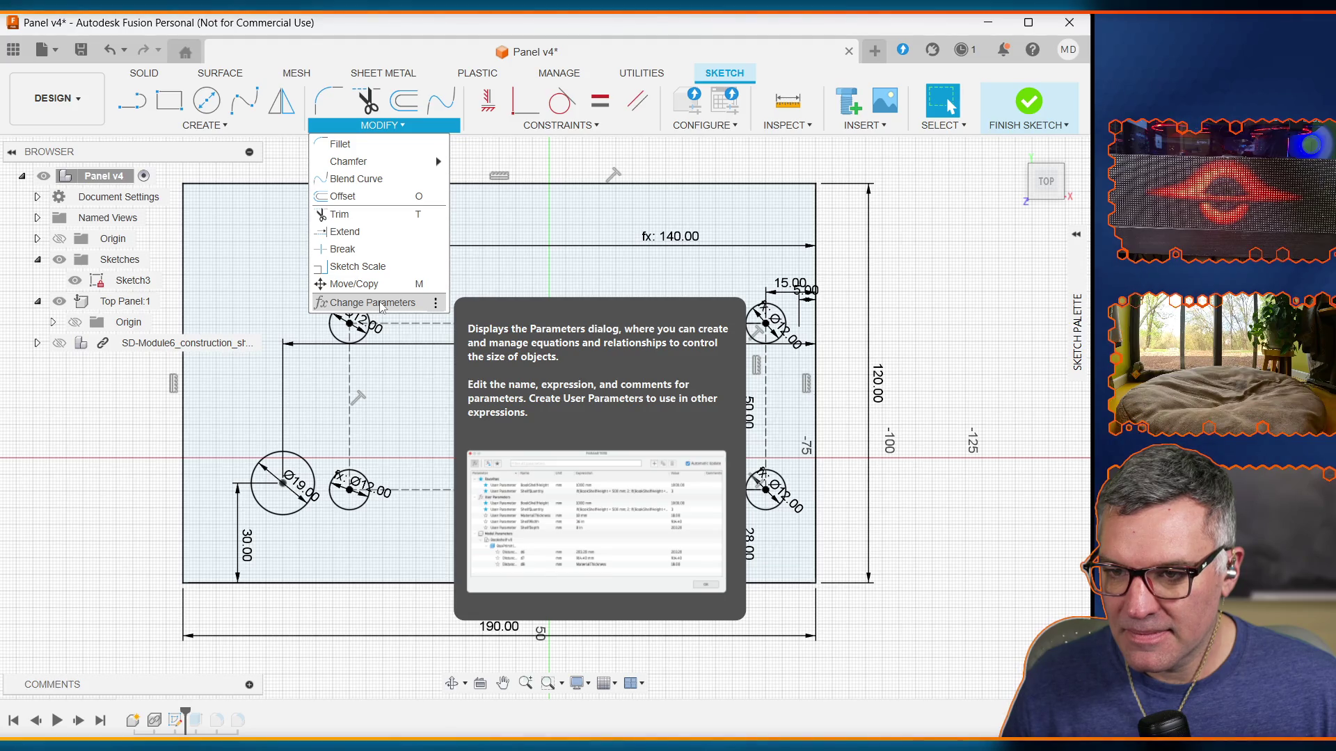
Step: Set key_vert_offset to switch_vert_offset + switch_vert_space / 2, placing the key hole at 53 mm
left_click(373, 302)
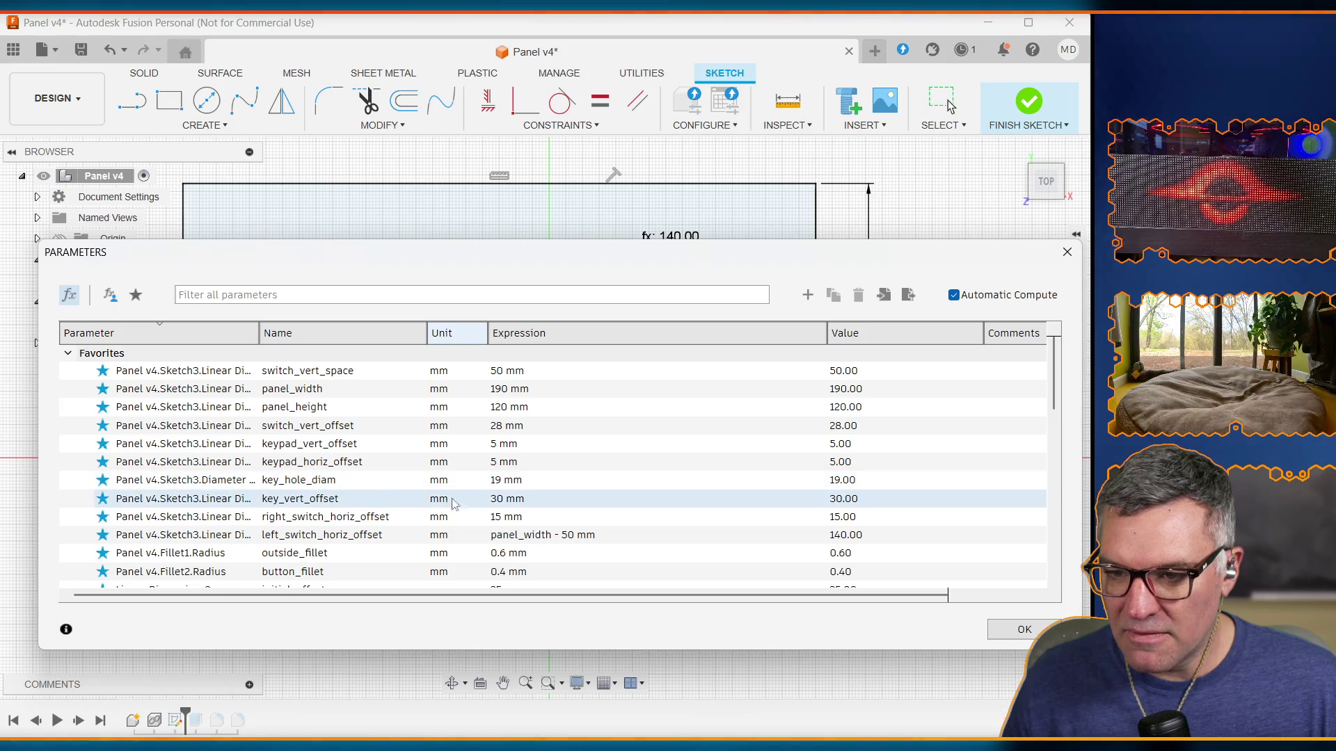
left_click(506, 499)
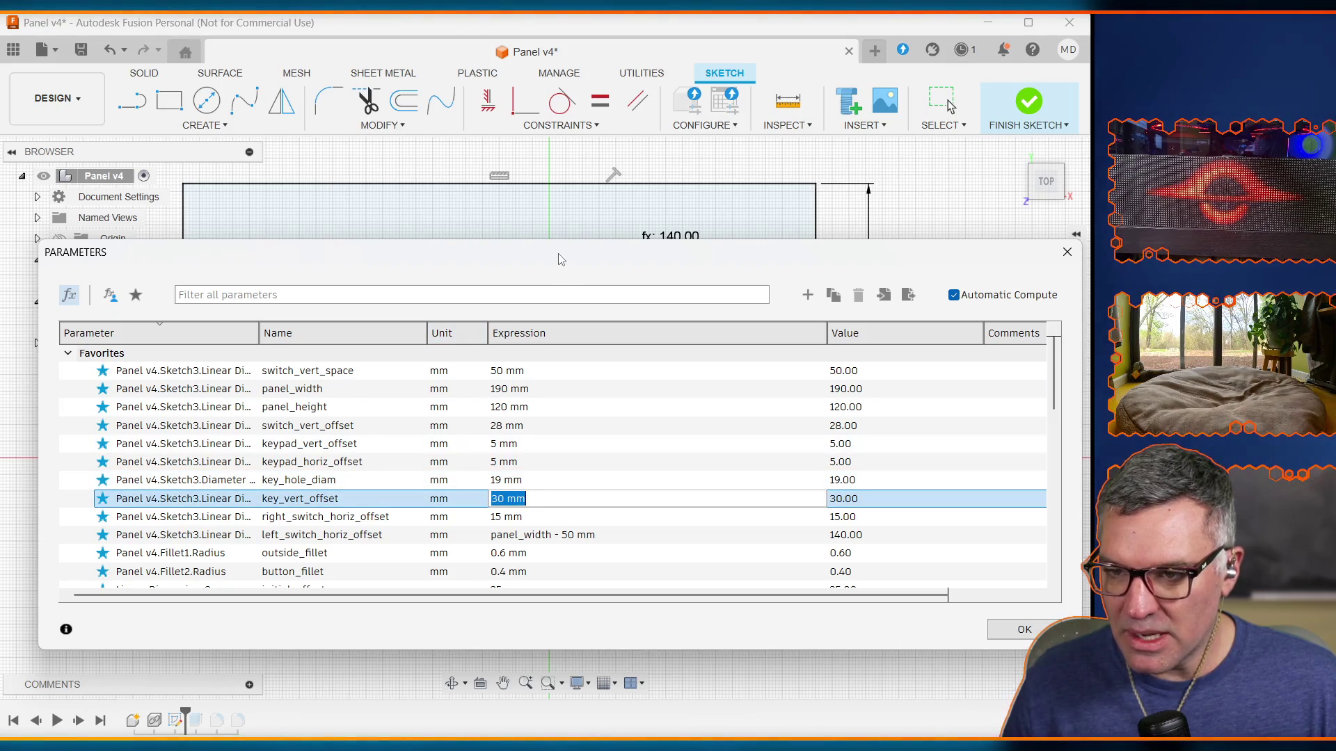
mouse_move(561, 259)
left_mouse_down()
mouse_move(538, 630)
mouse_move(528, 219)
left_mouse_up()
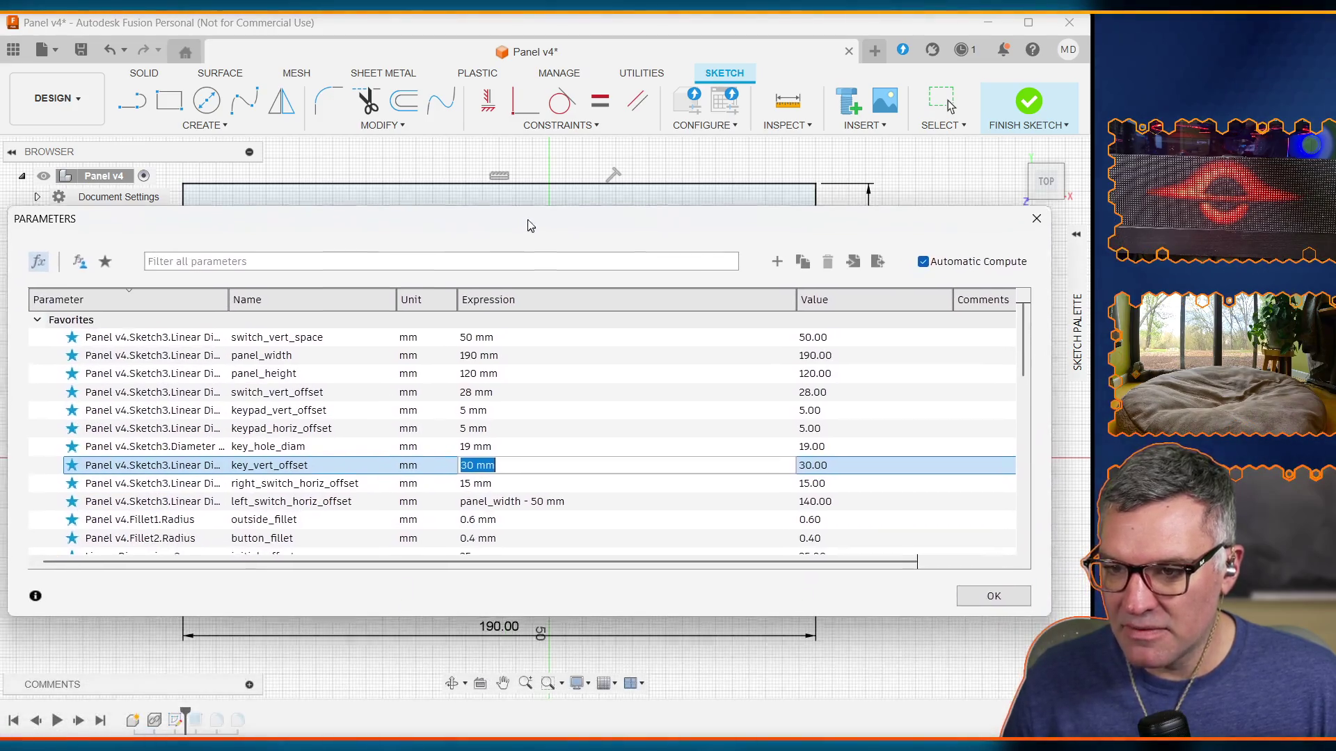
type("s")
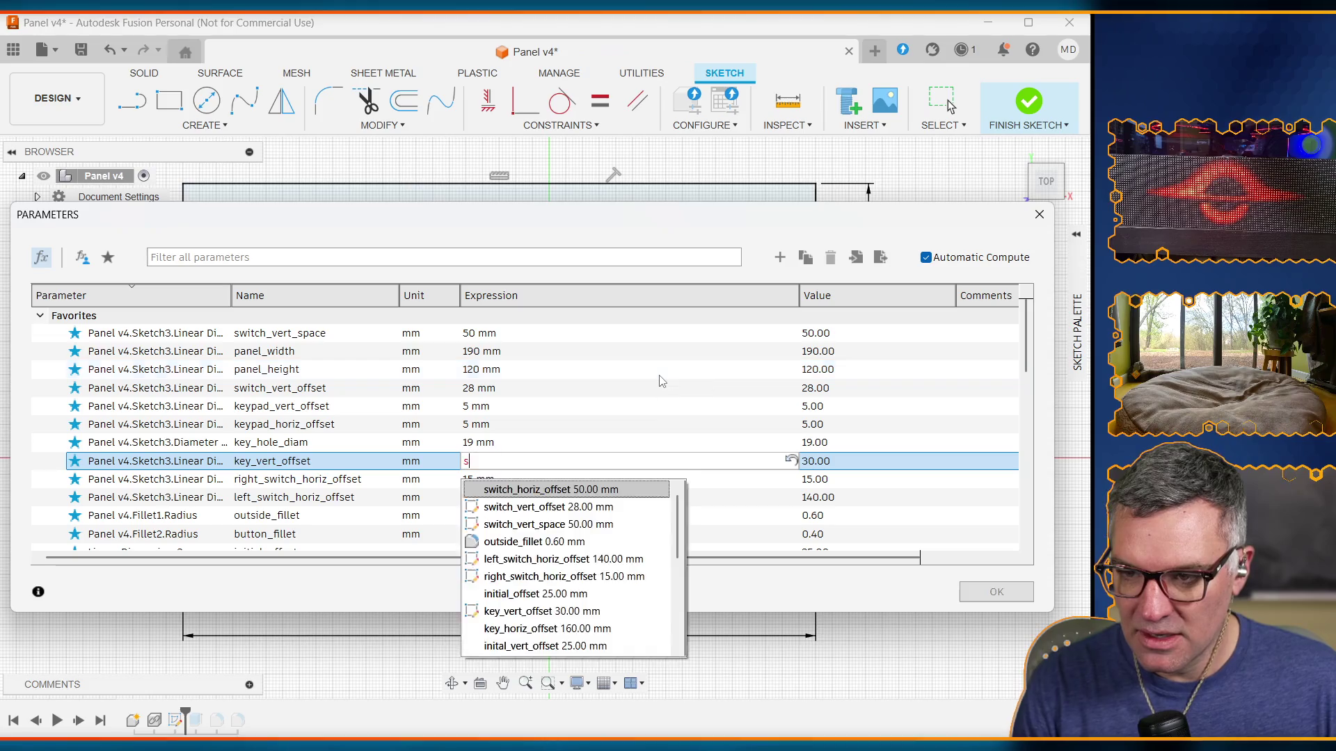
type("witch_vert_")
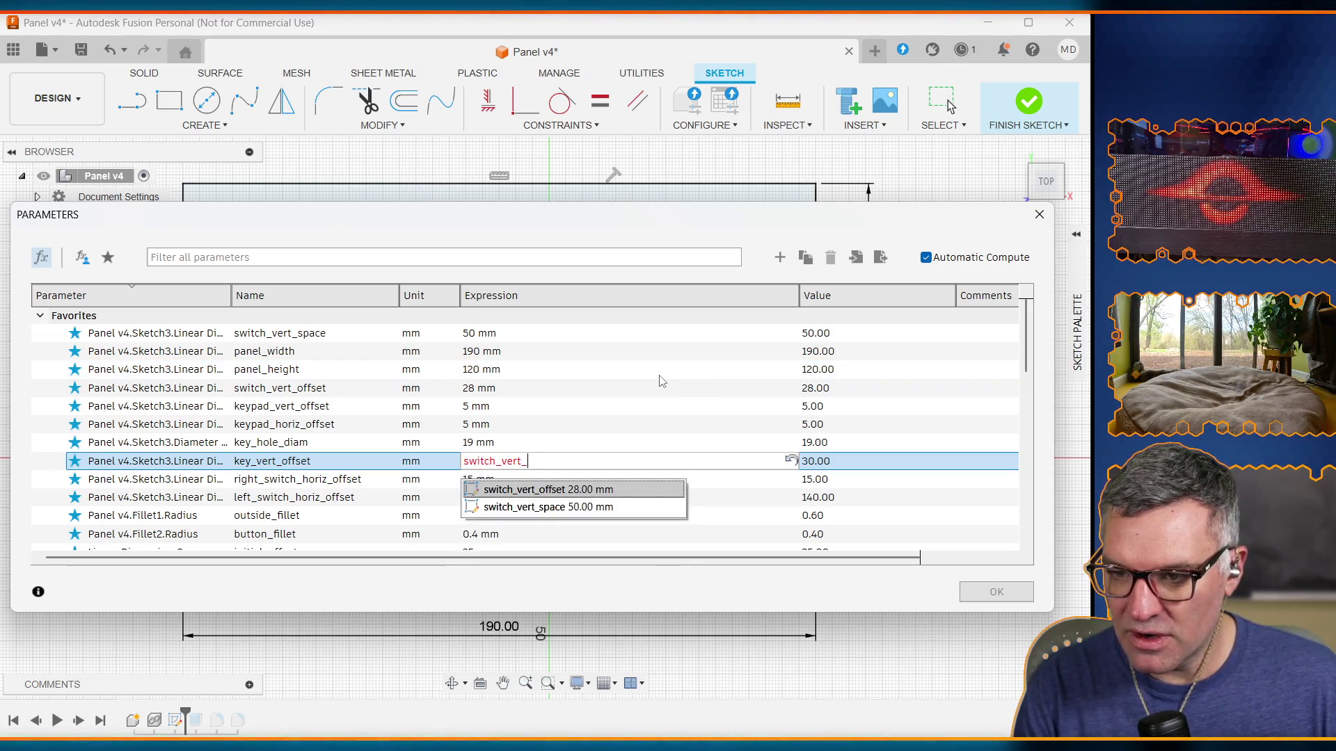
type("offset =")
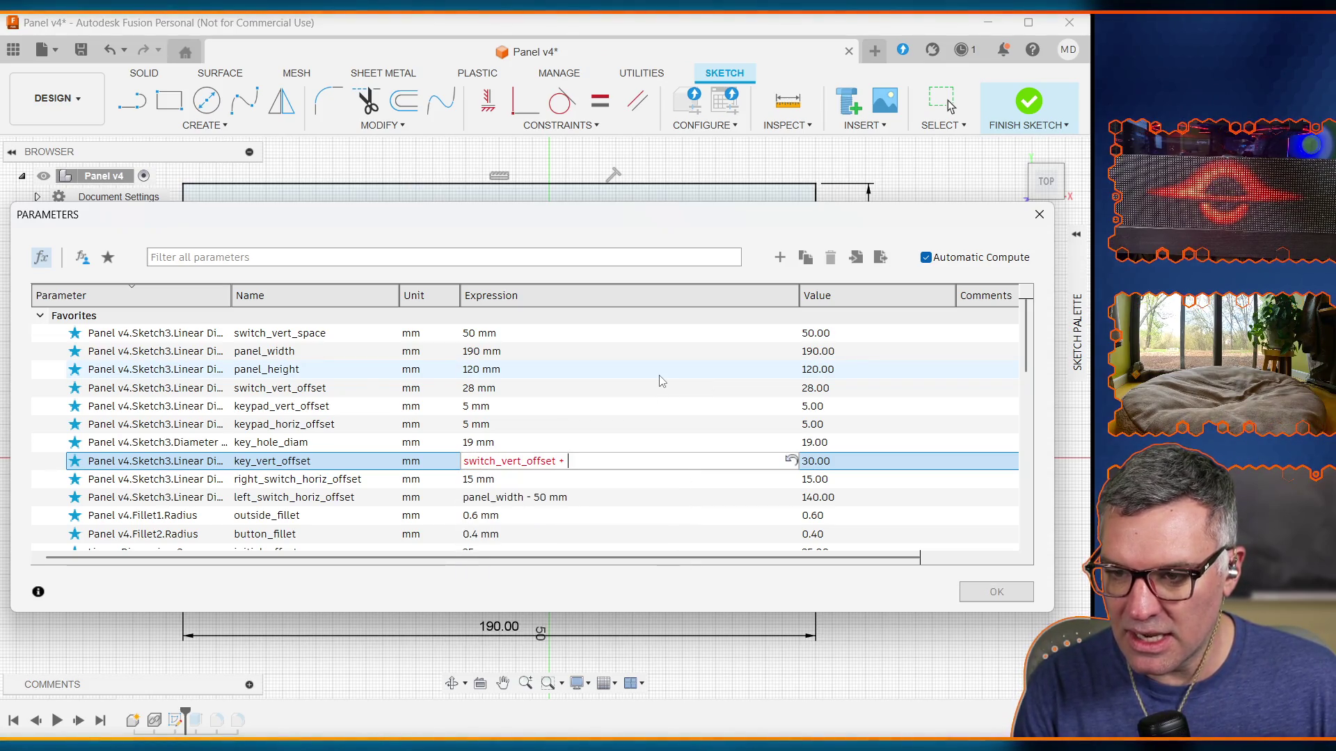
type("switch")
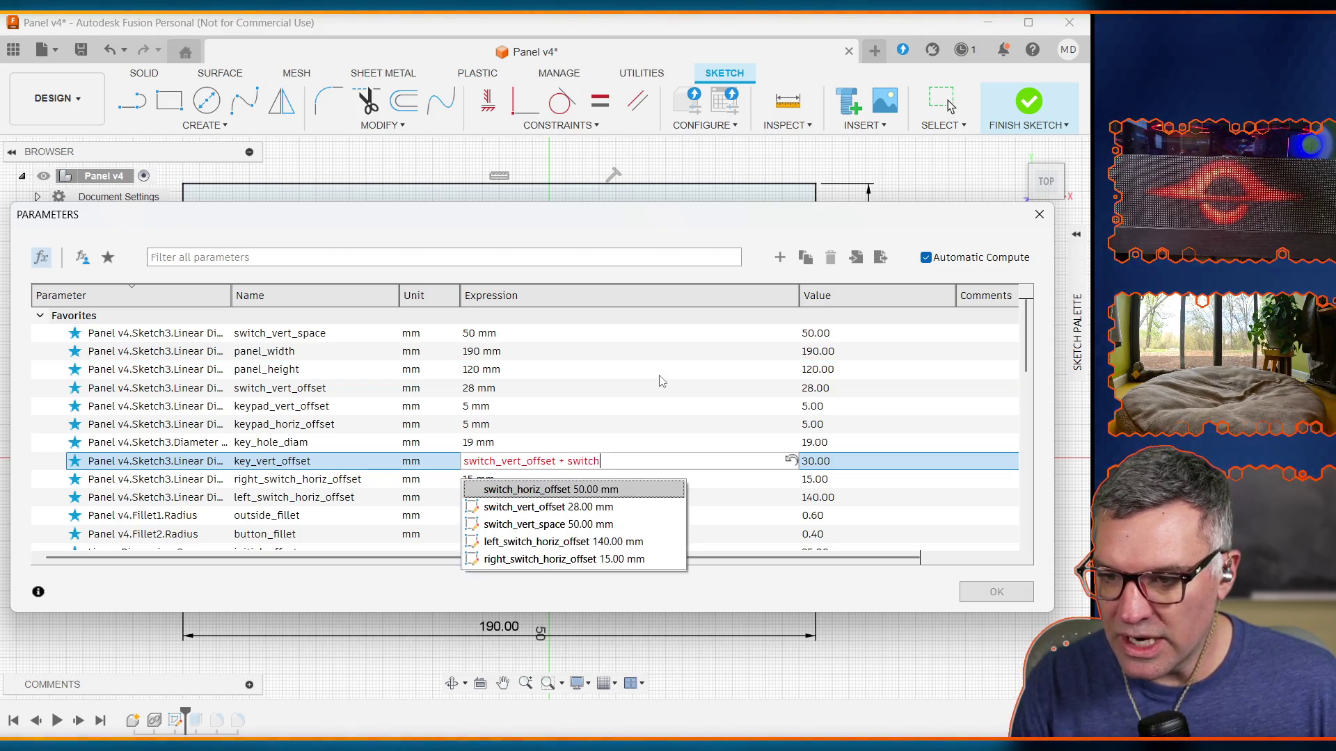
key("Down")
key("Down")
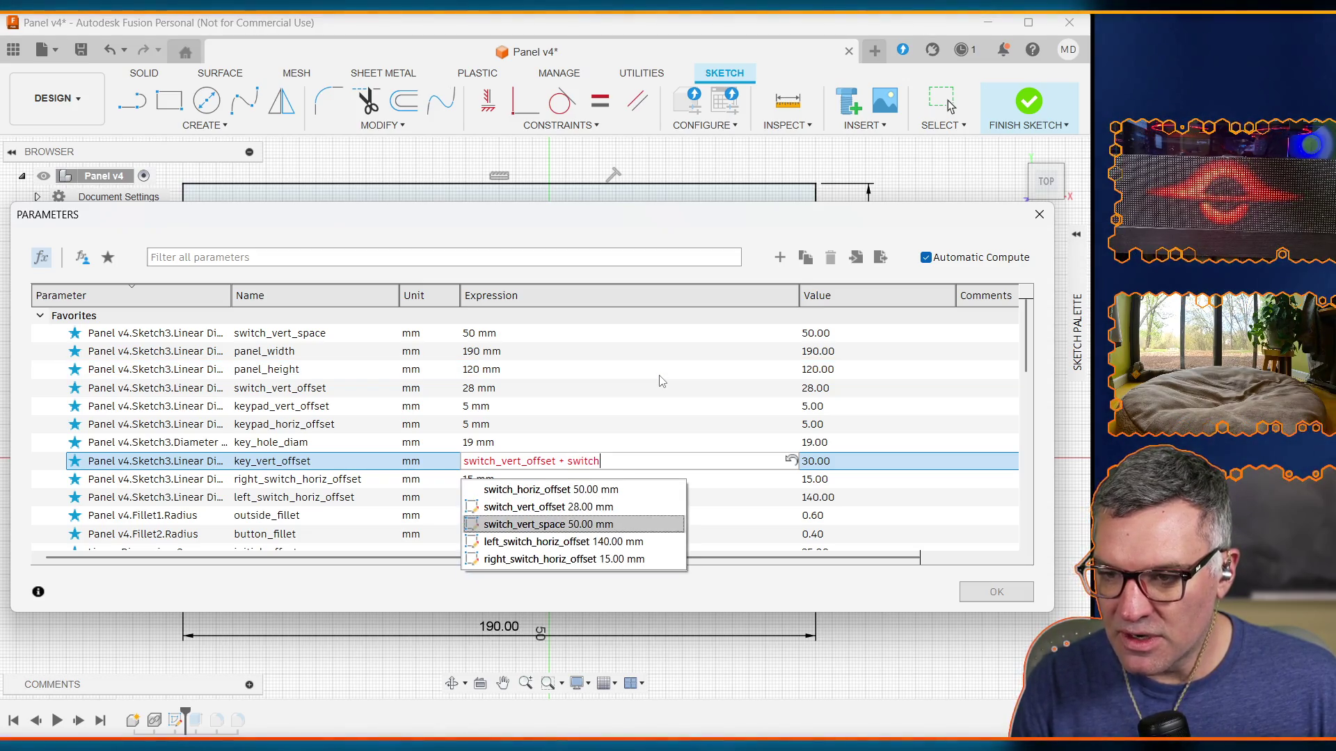
key("Return")
key("Return")
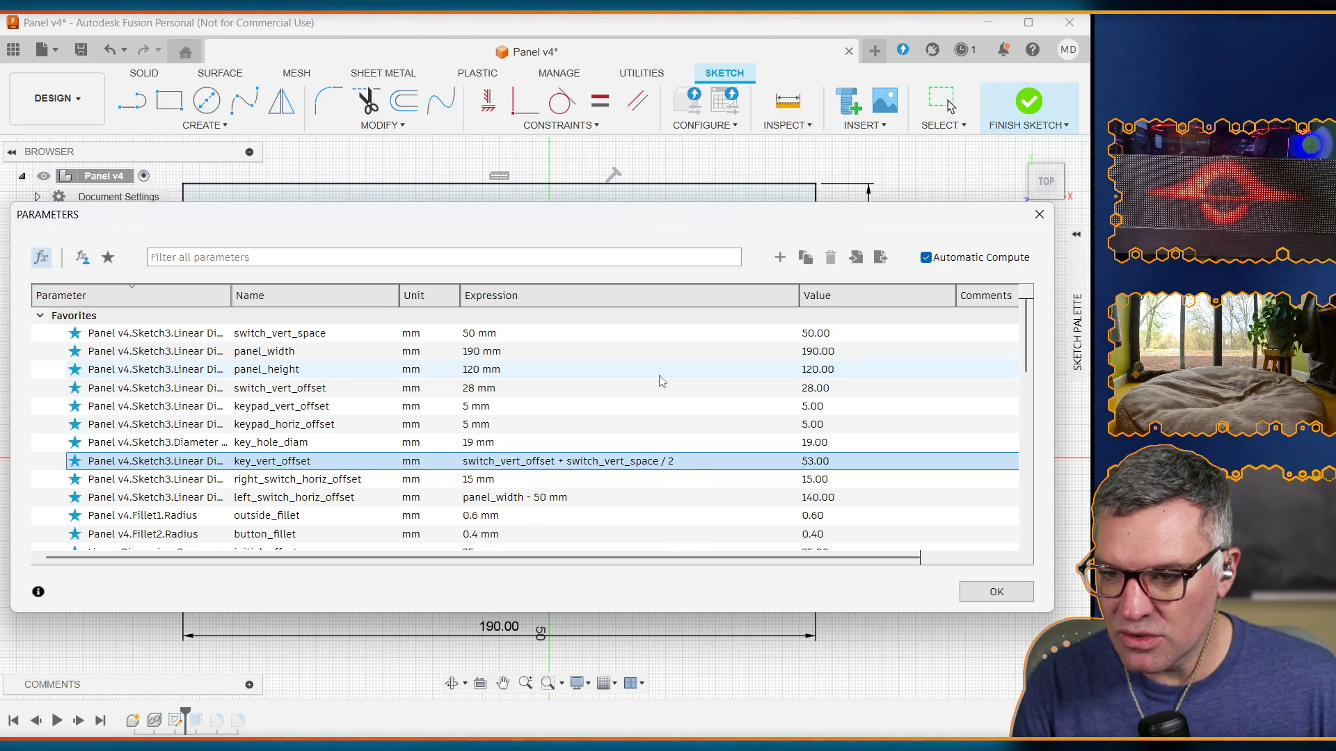
left_click(1001, 590)
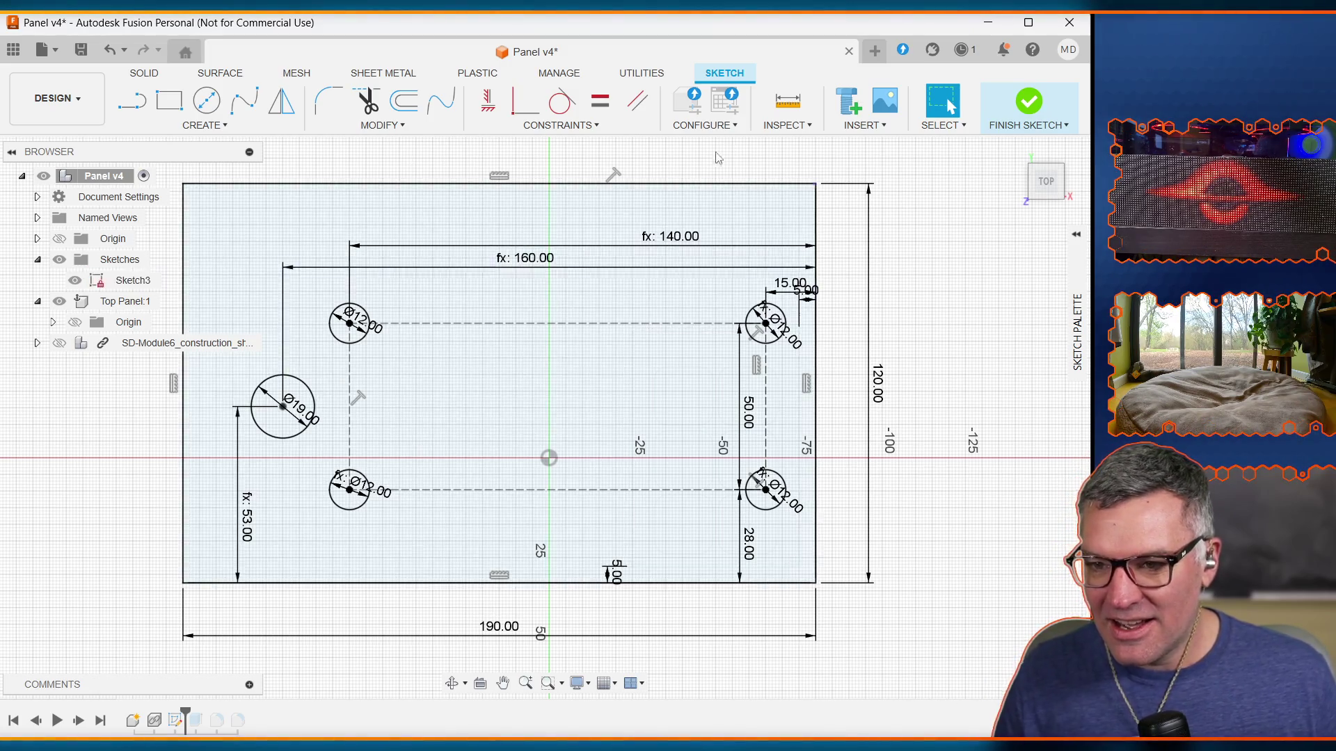
Step: Move the fx: 160.00 dimension line above the fx: 140.00 dimension and clear the selection
mouse_move(491, 273)
left_mouse_down()
mouse_move(495, 220)
mouse_move(550, 221)
left_mouse_up()
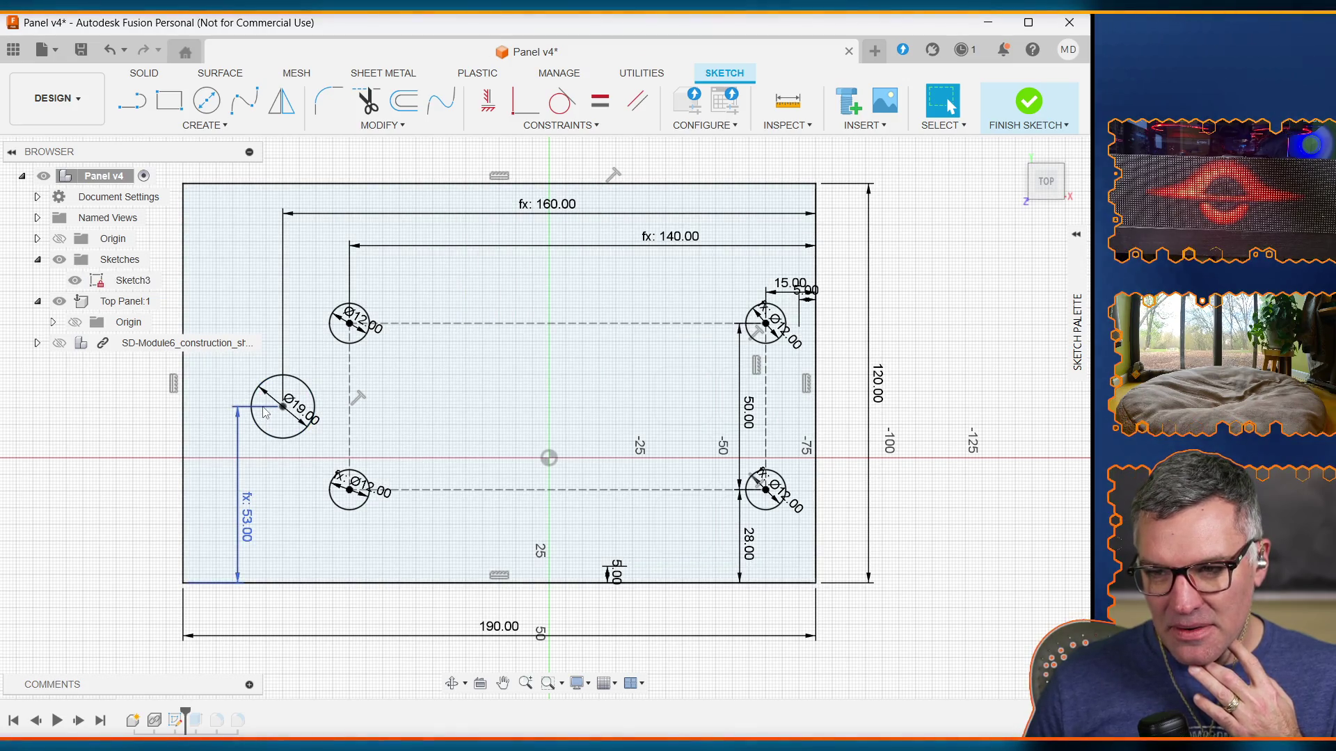
mouse_move(264, 412)
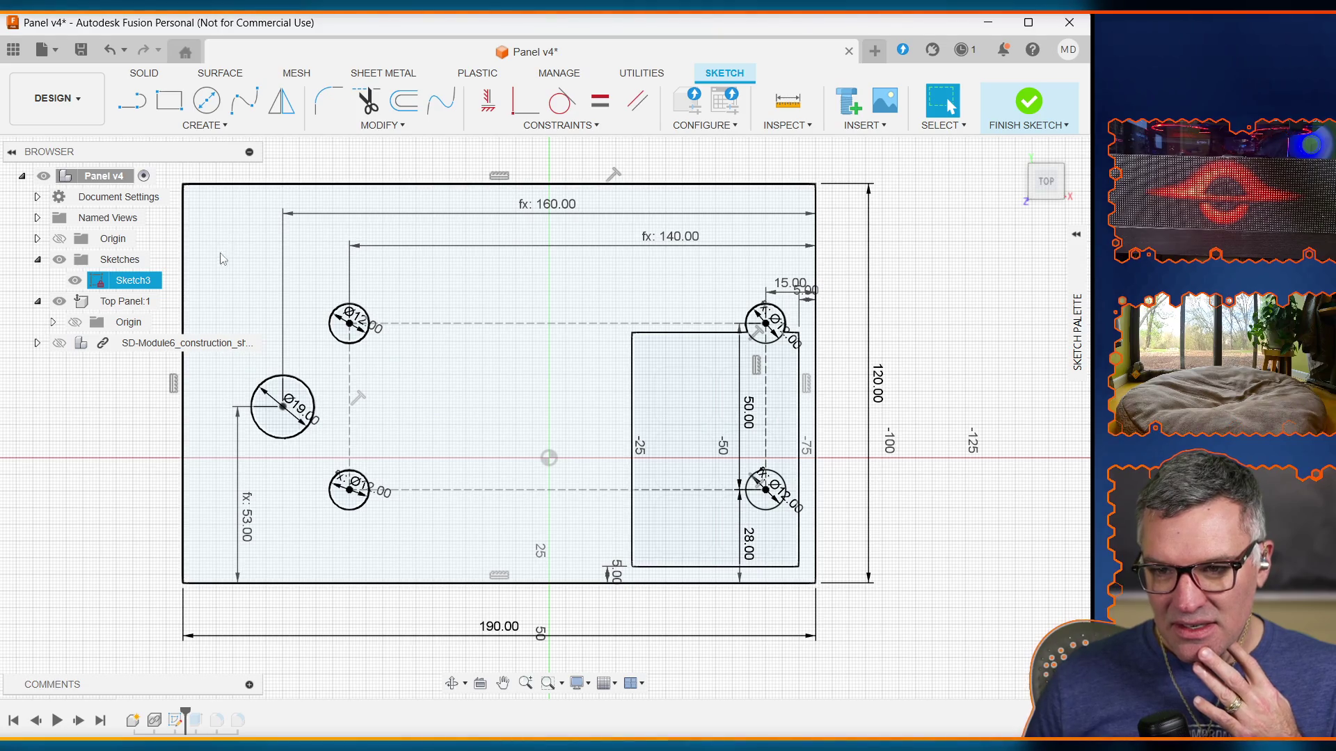
mouse_move(395, 250)
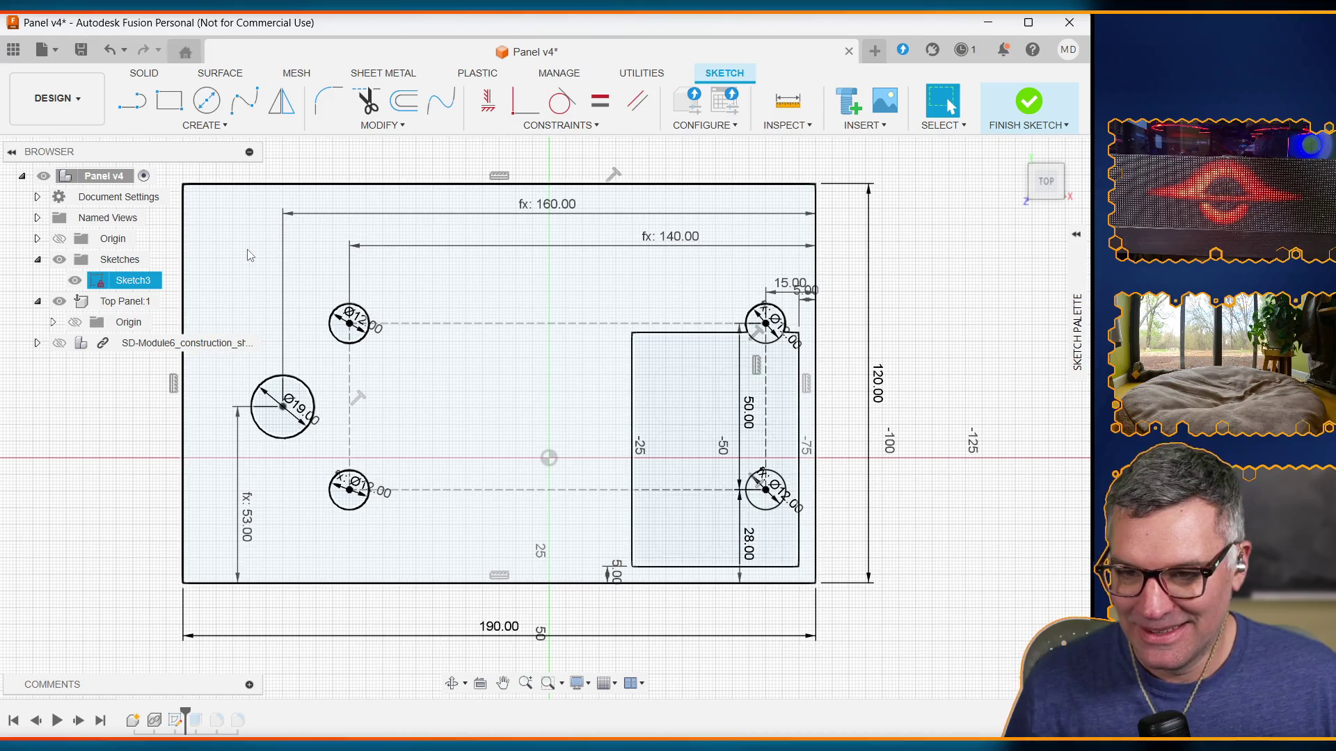
left_click(456, 604)
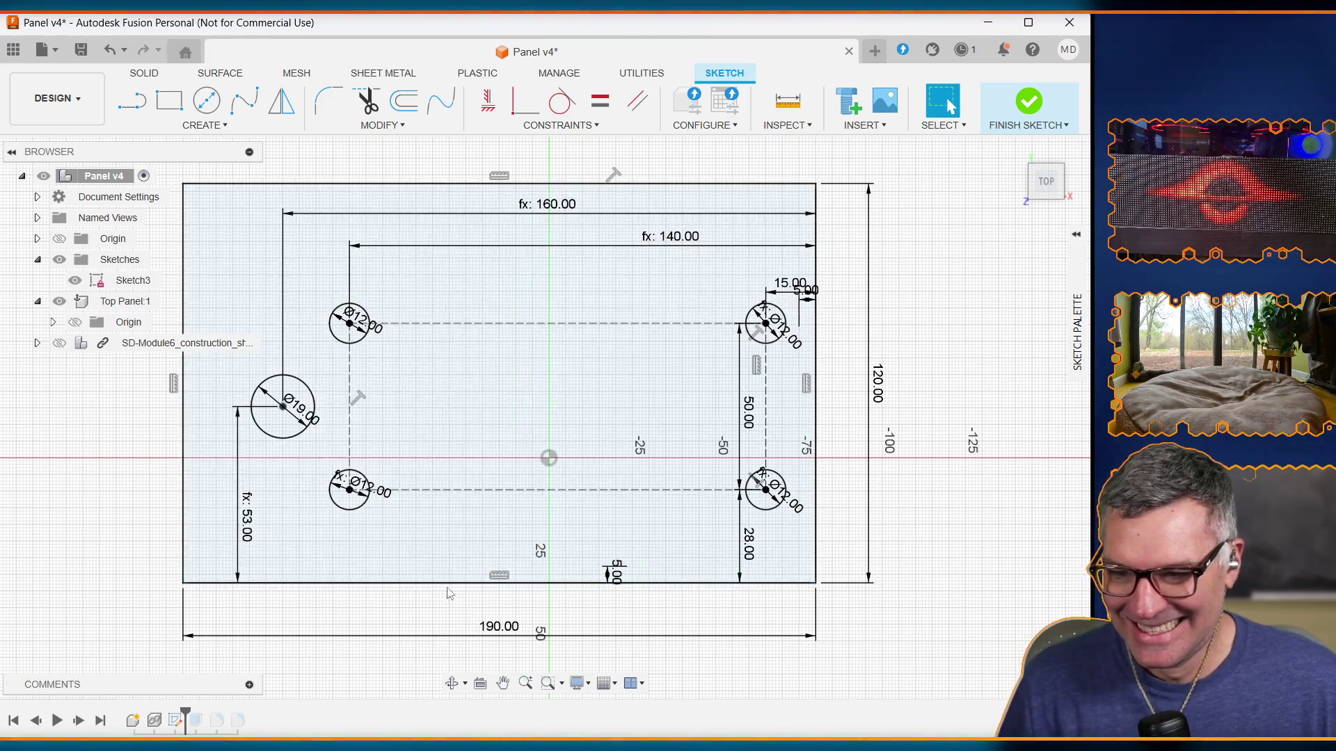
left_click(382, 126)
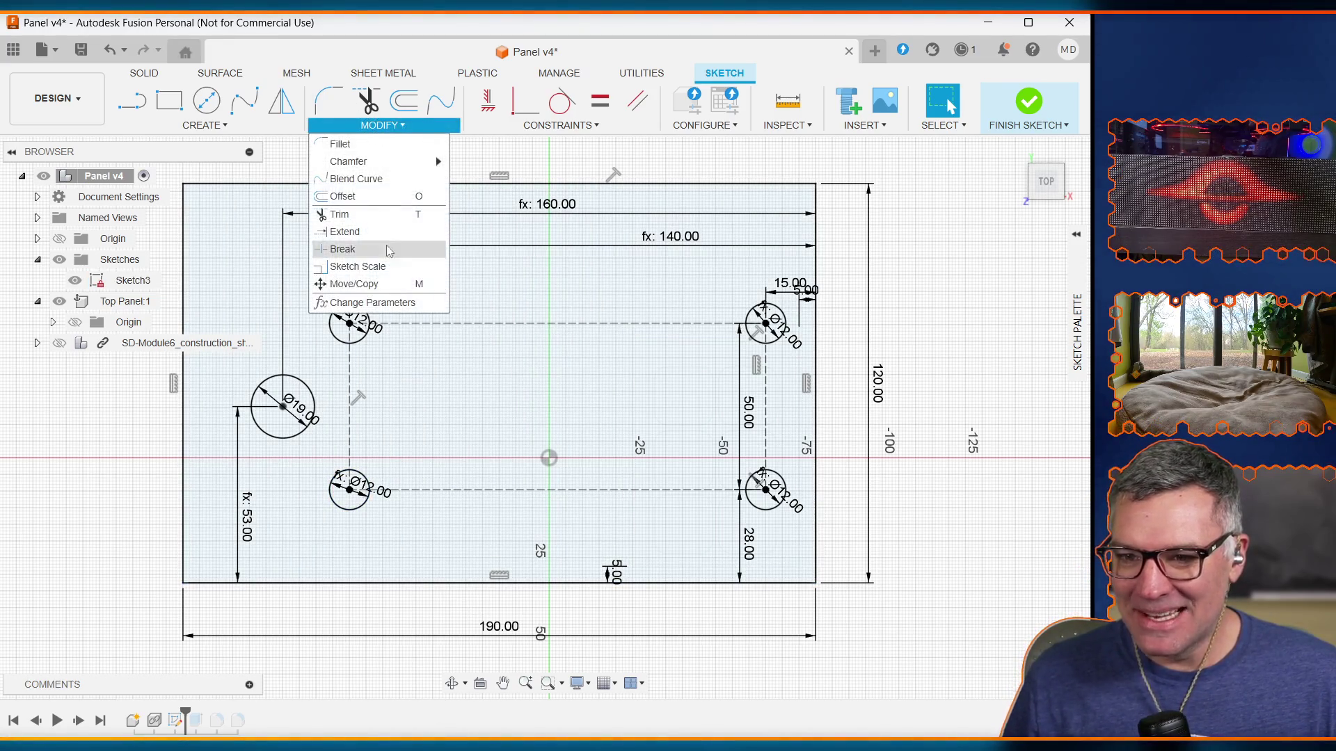
Step: Reopen the parameters table and scroll through it to key_horiz_offset
left_click(401, 303)
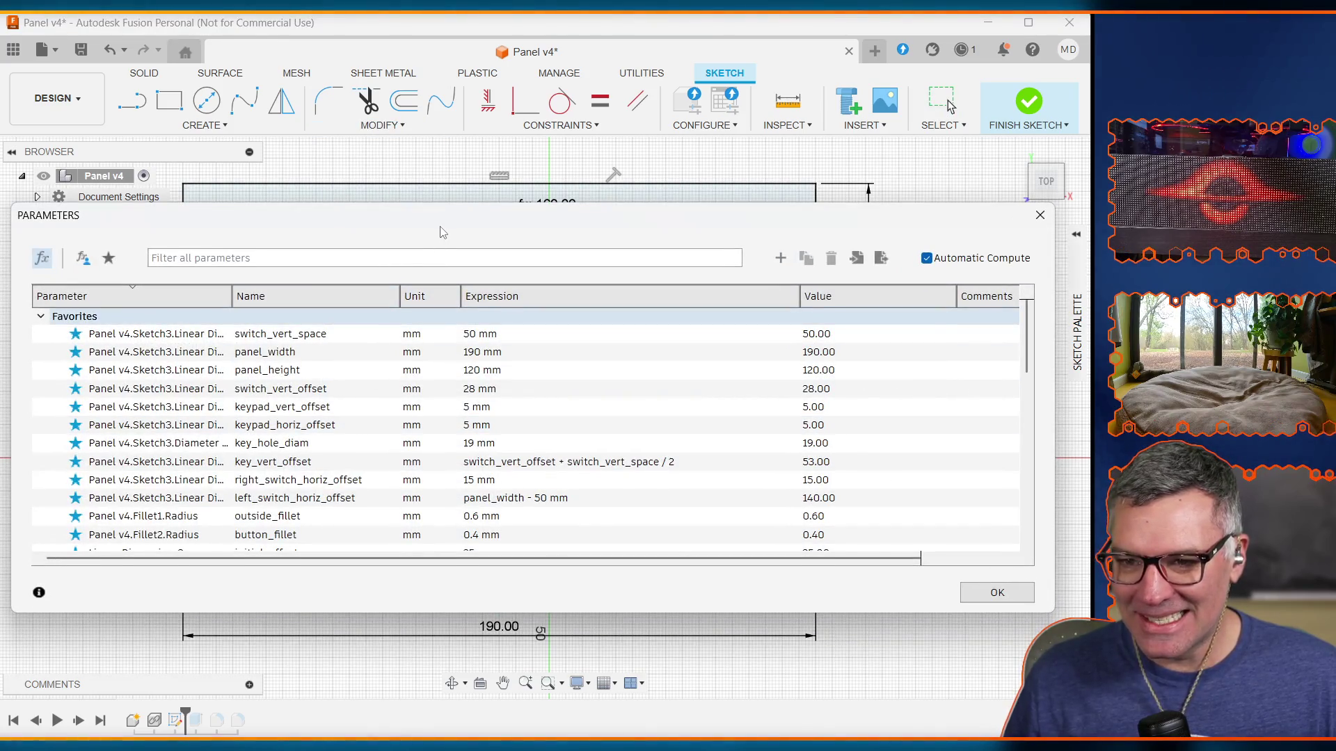
mouse_move(443, 232)
left_mouse_down()
mouse_move(507, 560)
mouse_move(507, 675)
left_mouse_up()
left_click_drag(489, 360, 472, 313)
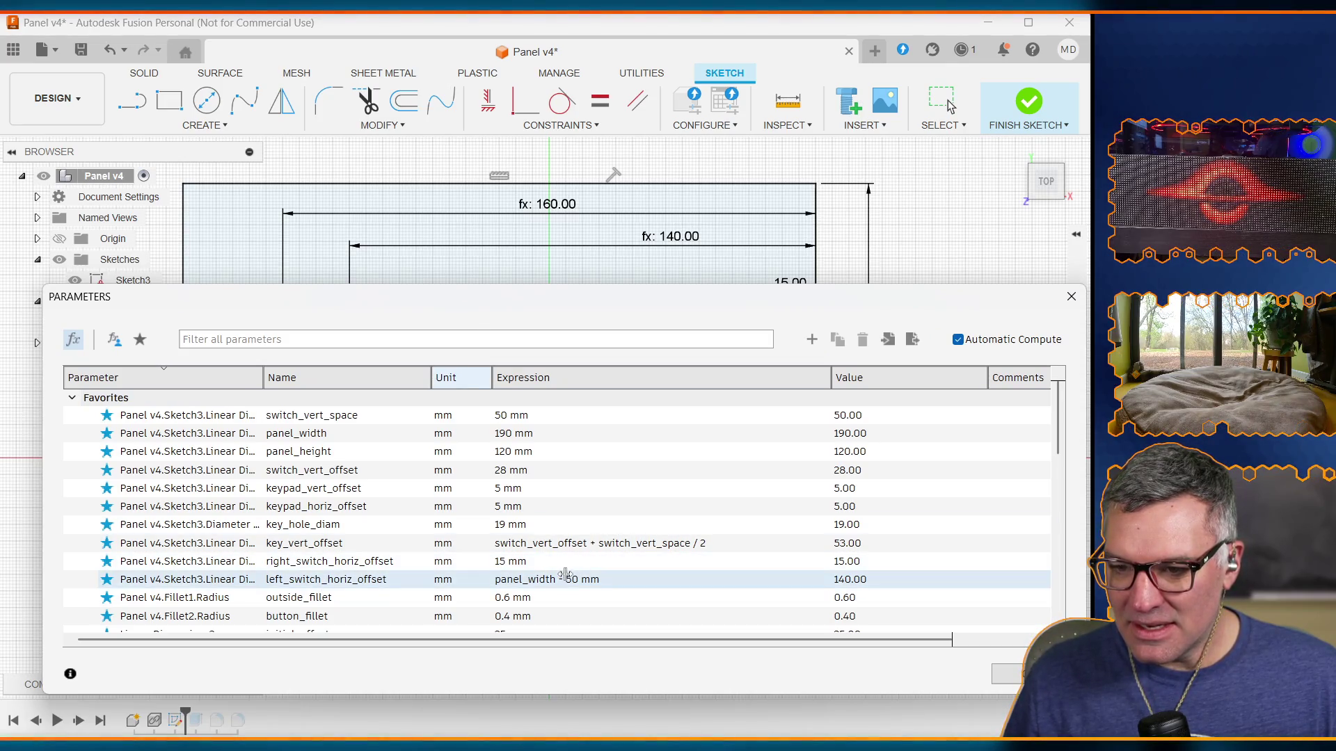
scroll(565, 573, "down", 3)
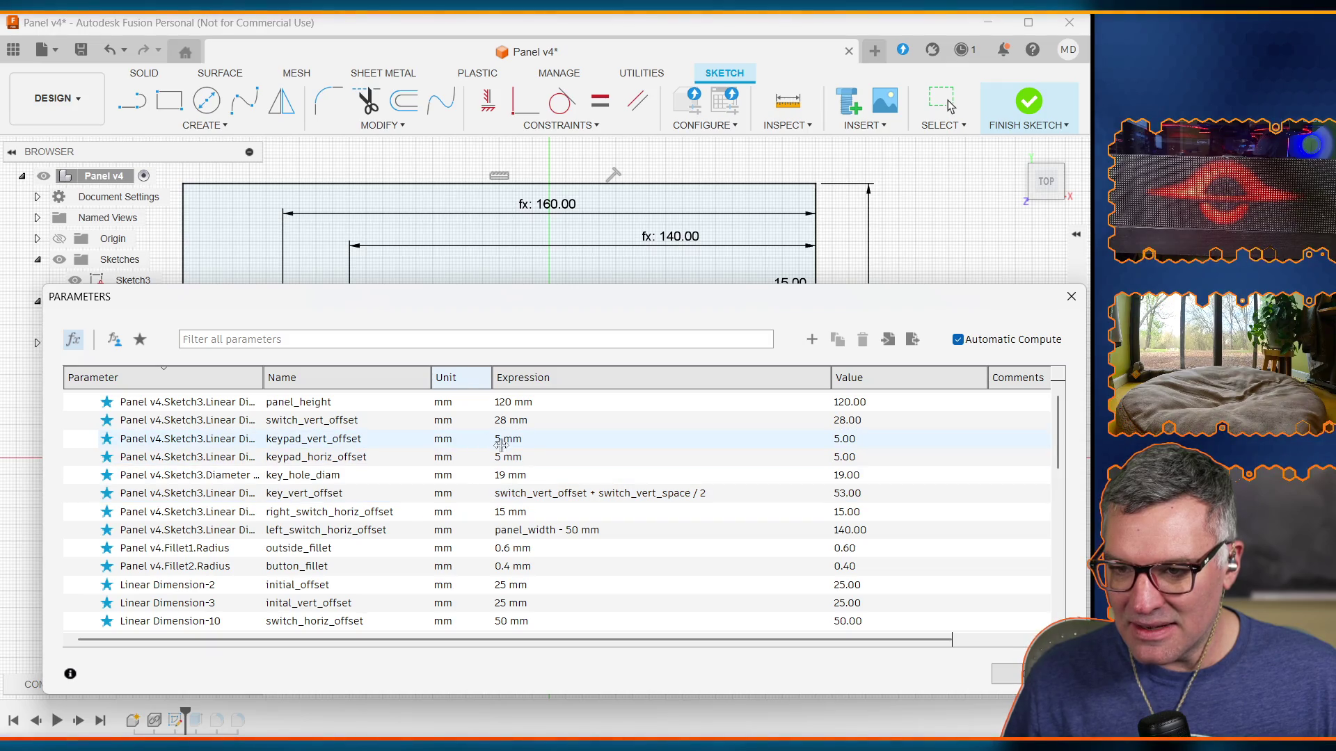
scroll(417, 554, "down", 1)
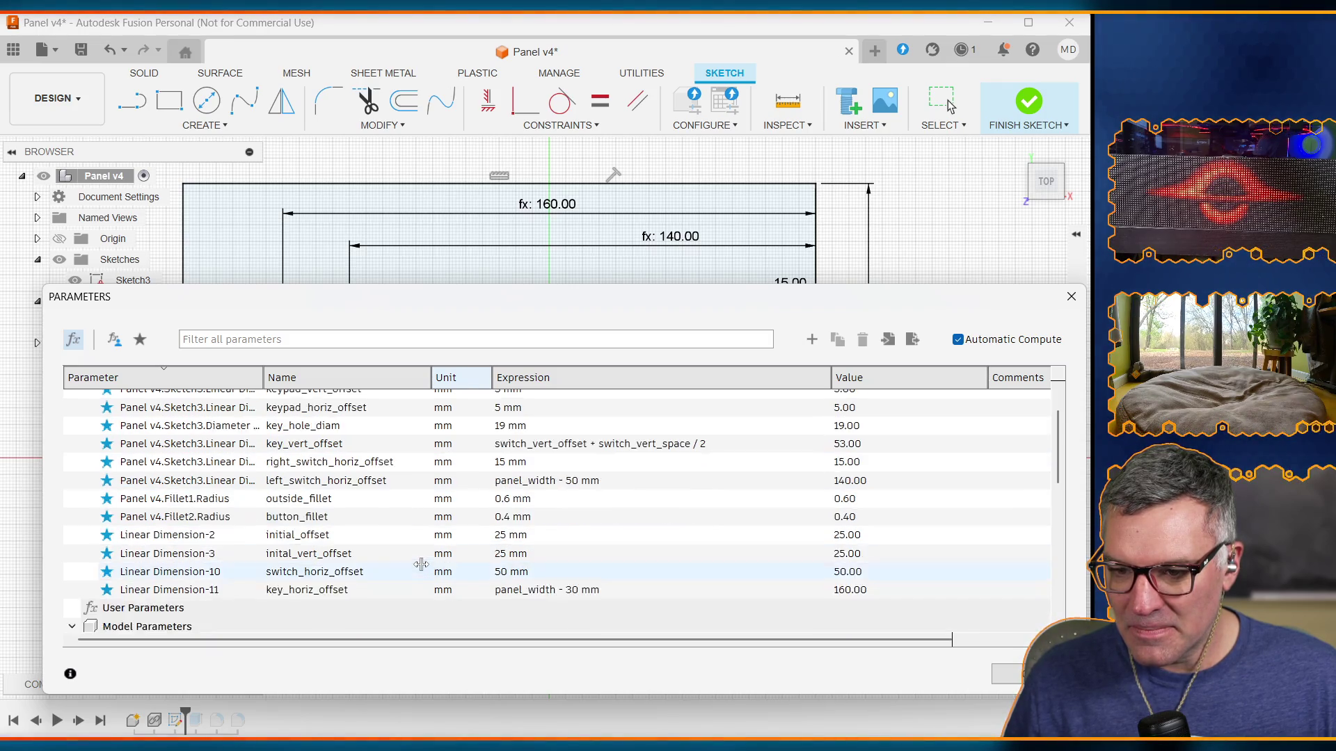
scroll(469, 557, "up", 2)
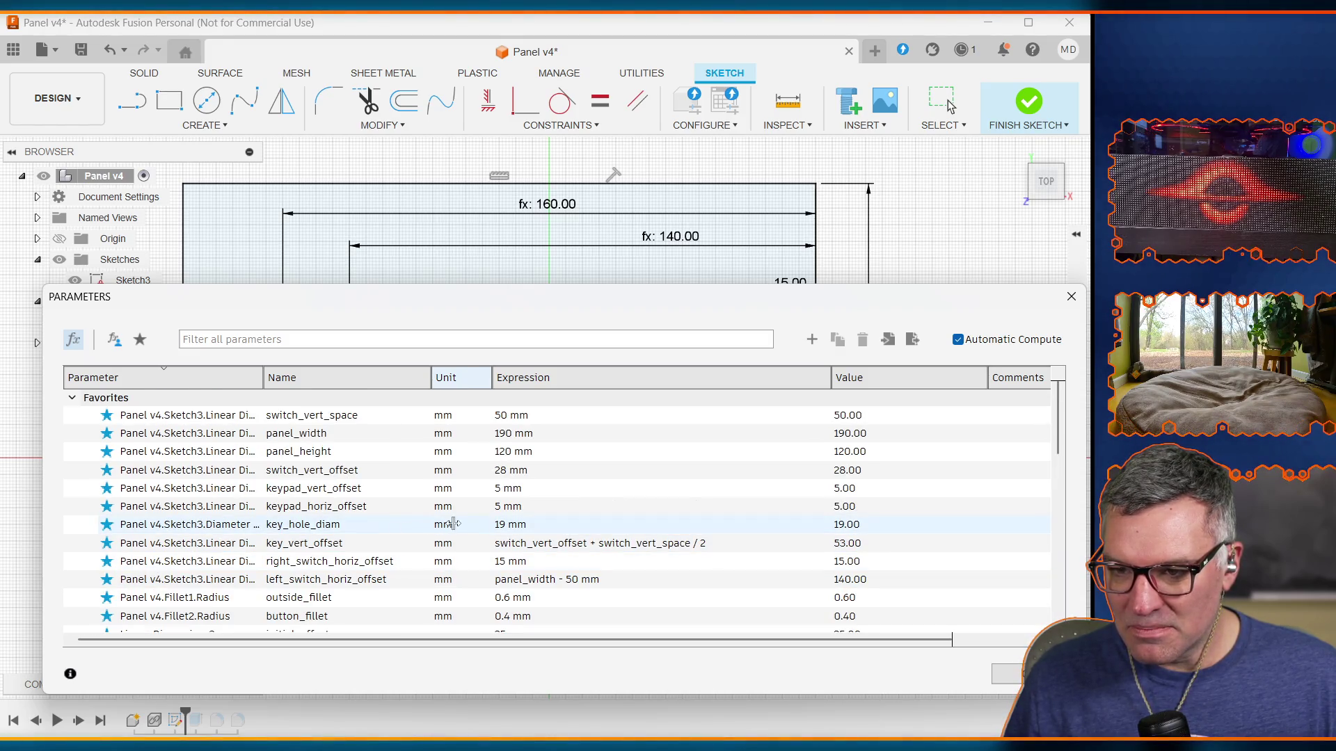
scroll(453, 523, "down", 8)
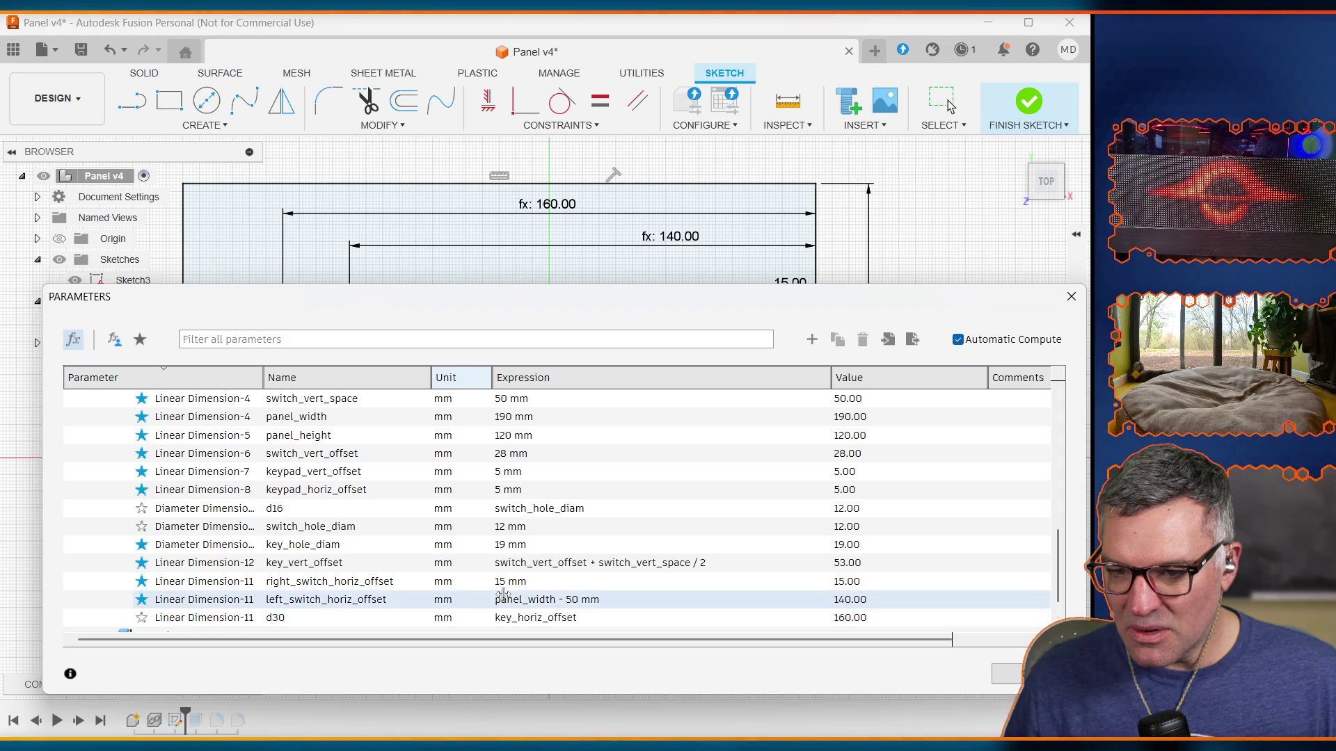
scroll(506, 548, "up", 1)
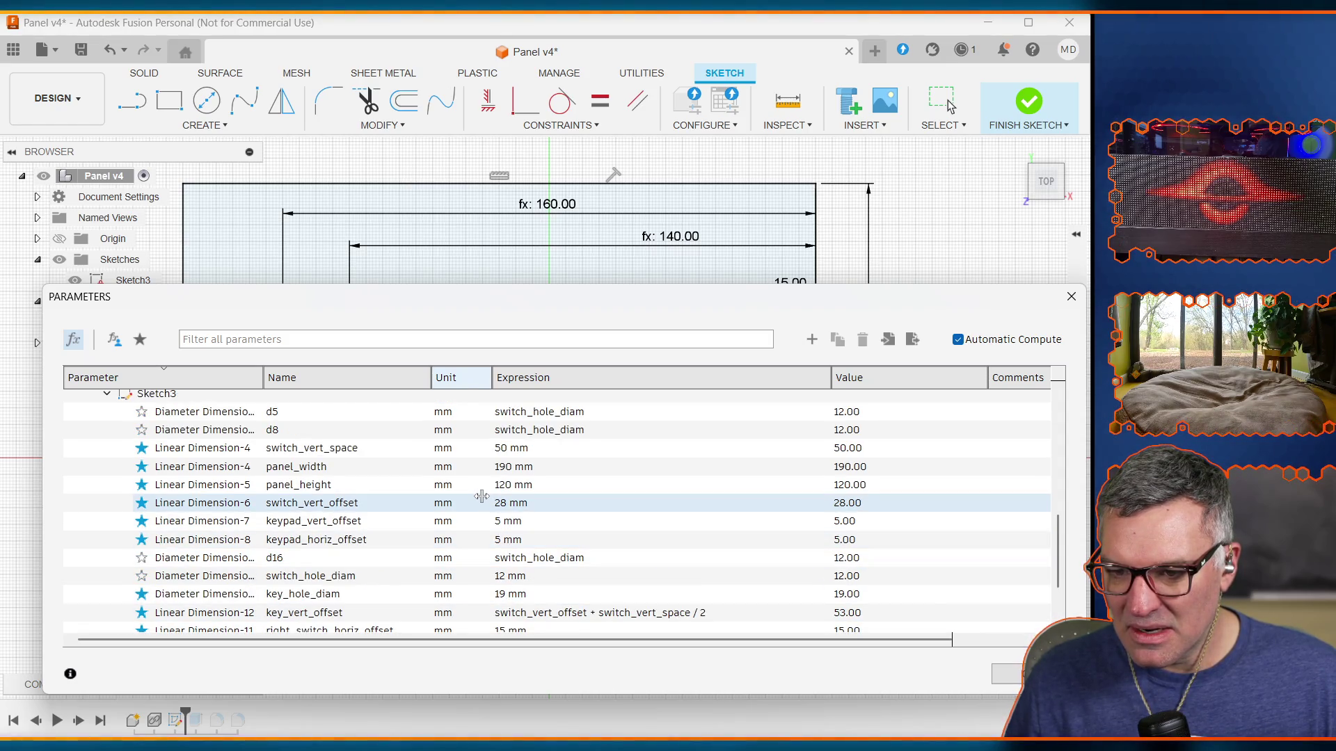
scroll(481, 496, "down", 2)
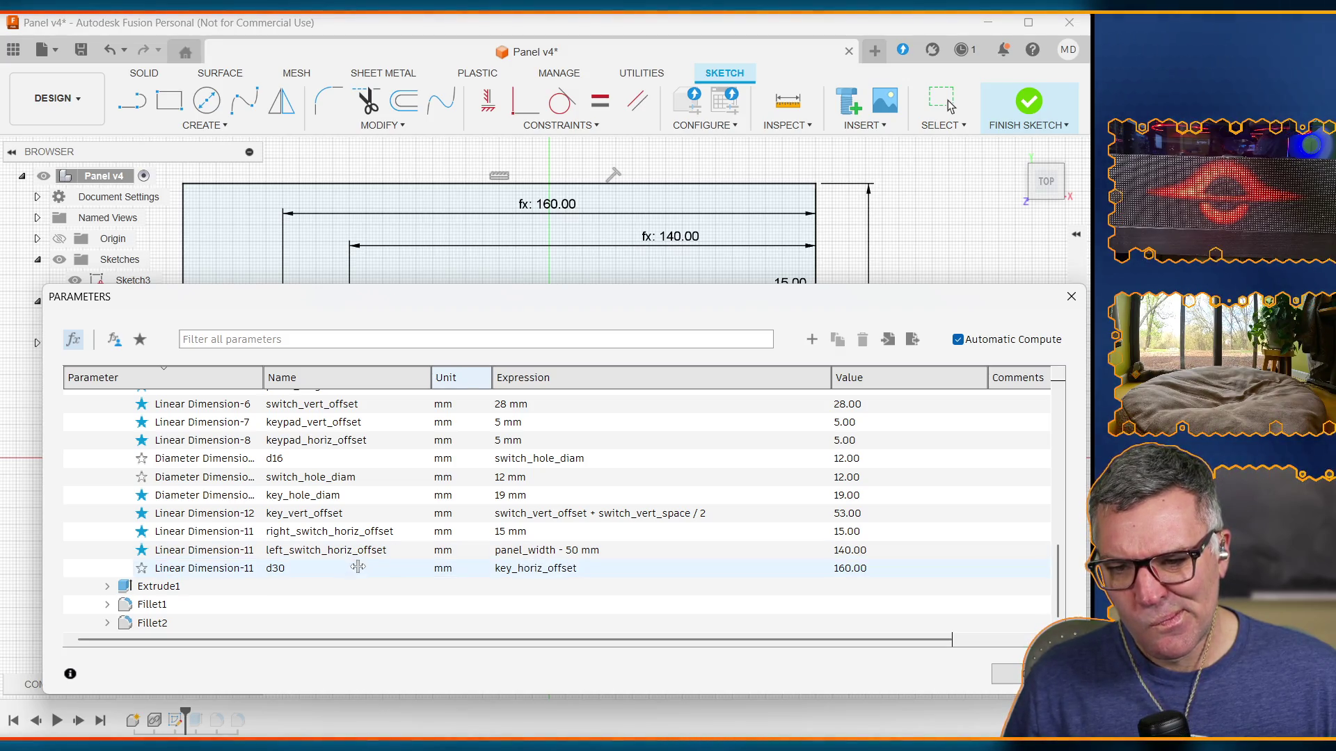
scroll(353, 495, "up", 1)
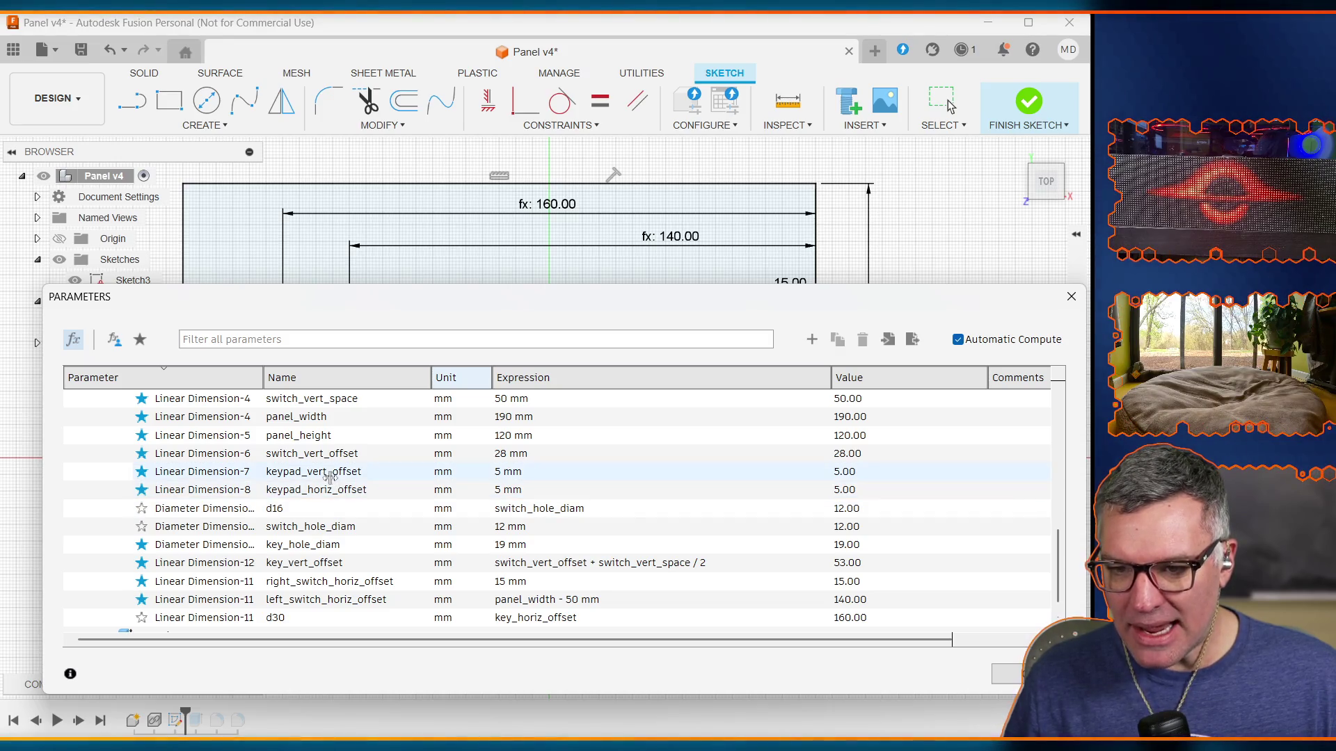
scroll(331, 480, "up", 2)
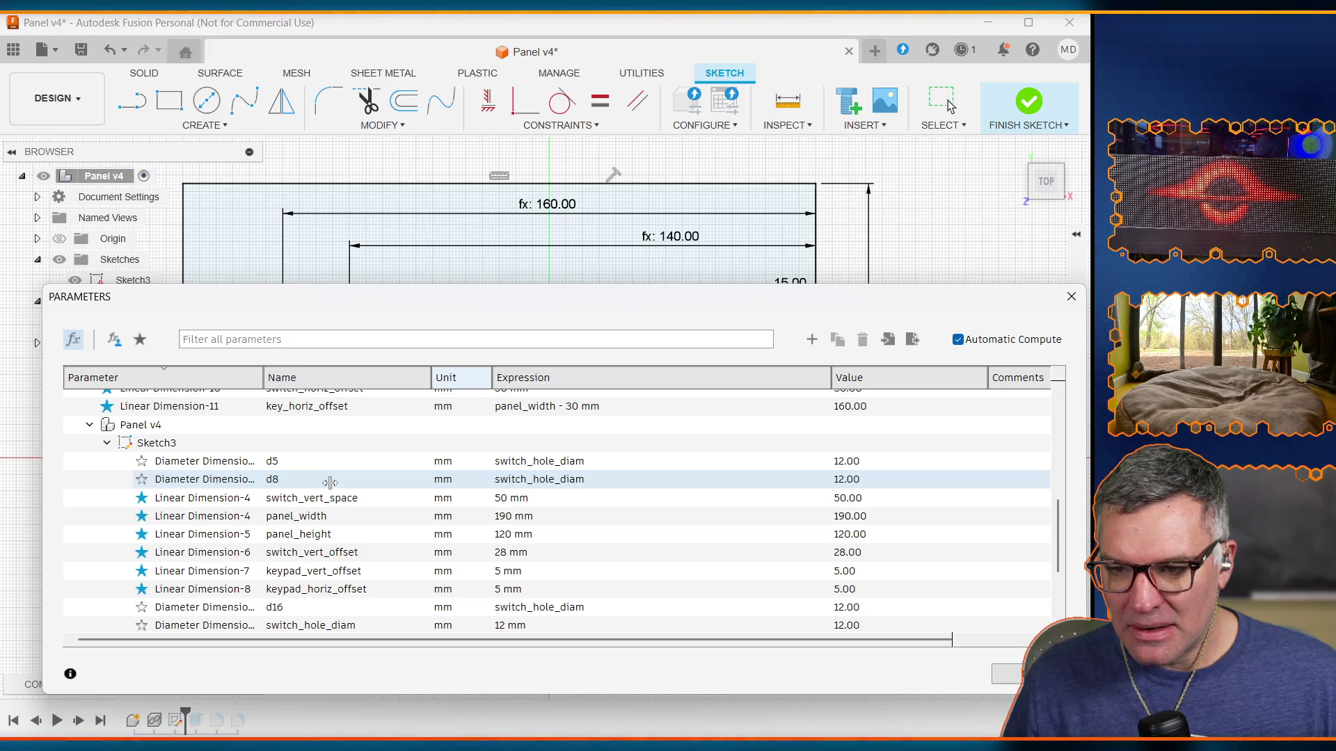
scroll(349, 518, "up", 2)
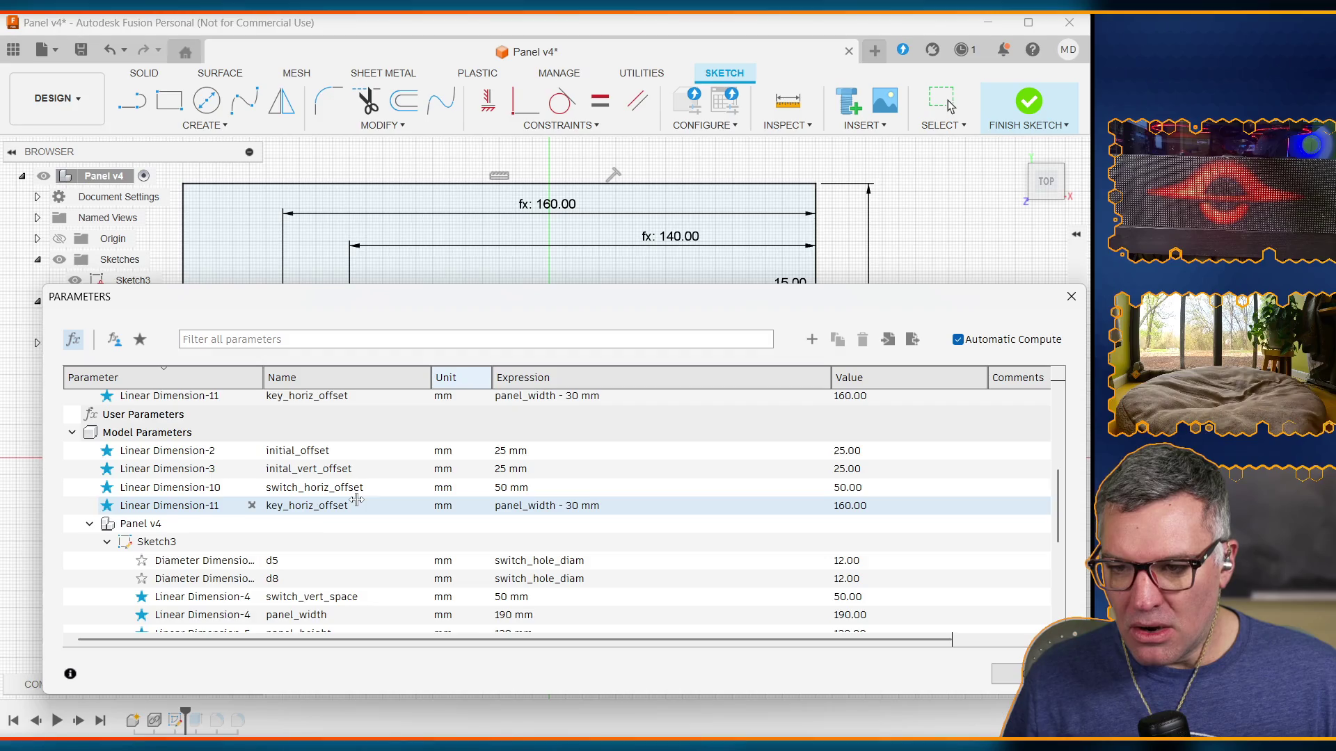
scroll(352, 512, "up", 3)
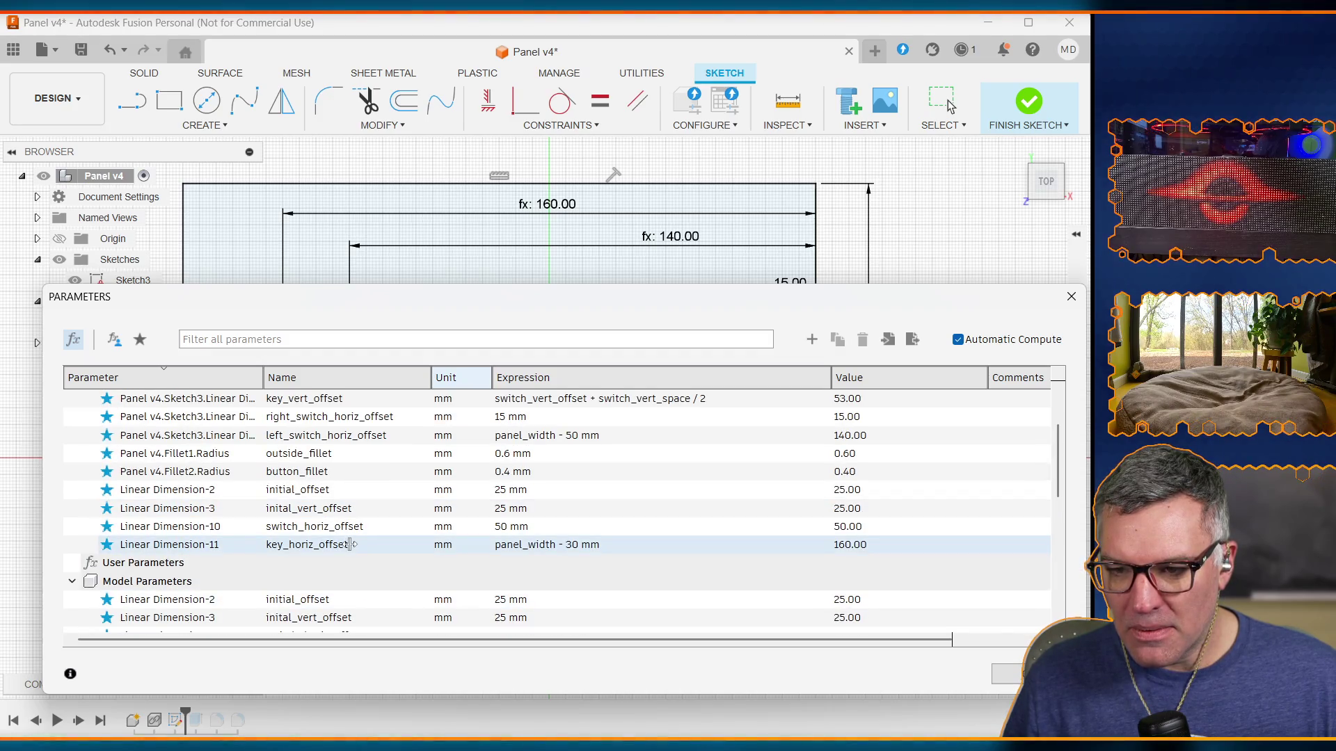
Step: Add left_switch_horiz_offset to key_horiz_offset's expression using autocomplete
left_click(349, 544)
left_click(526, 541)
left_click(573, 544)
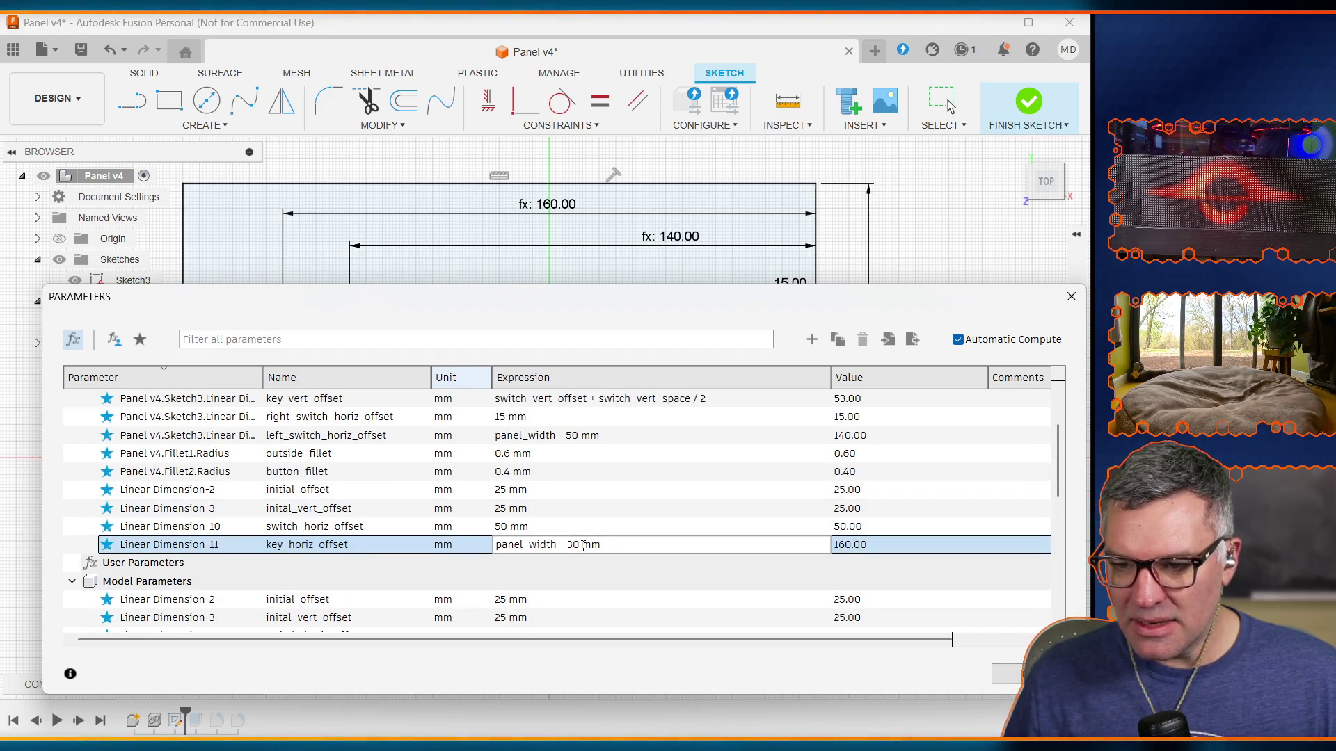
mouse_move(525, 311)
left_mouse_down()
mouse_move(525, 645)
mouse_move(513, 674)
mouse_move(482, 446)
mouse_move(485, 282)
left_mouse_up()
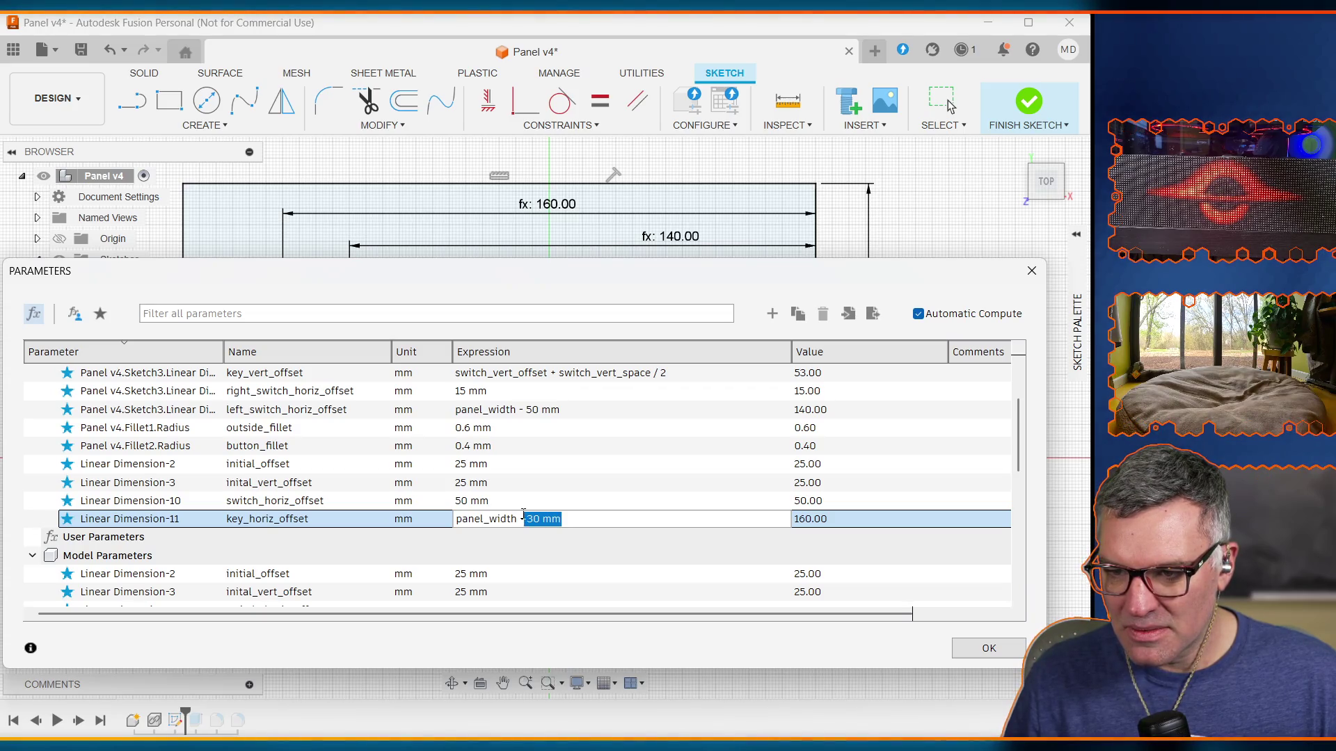
type("swot")
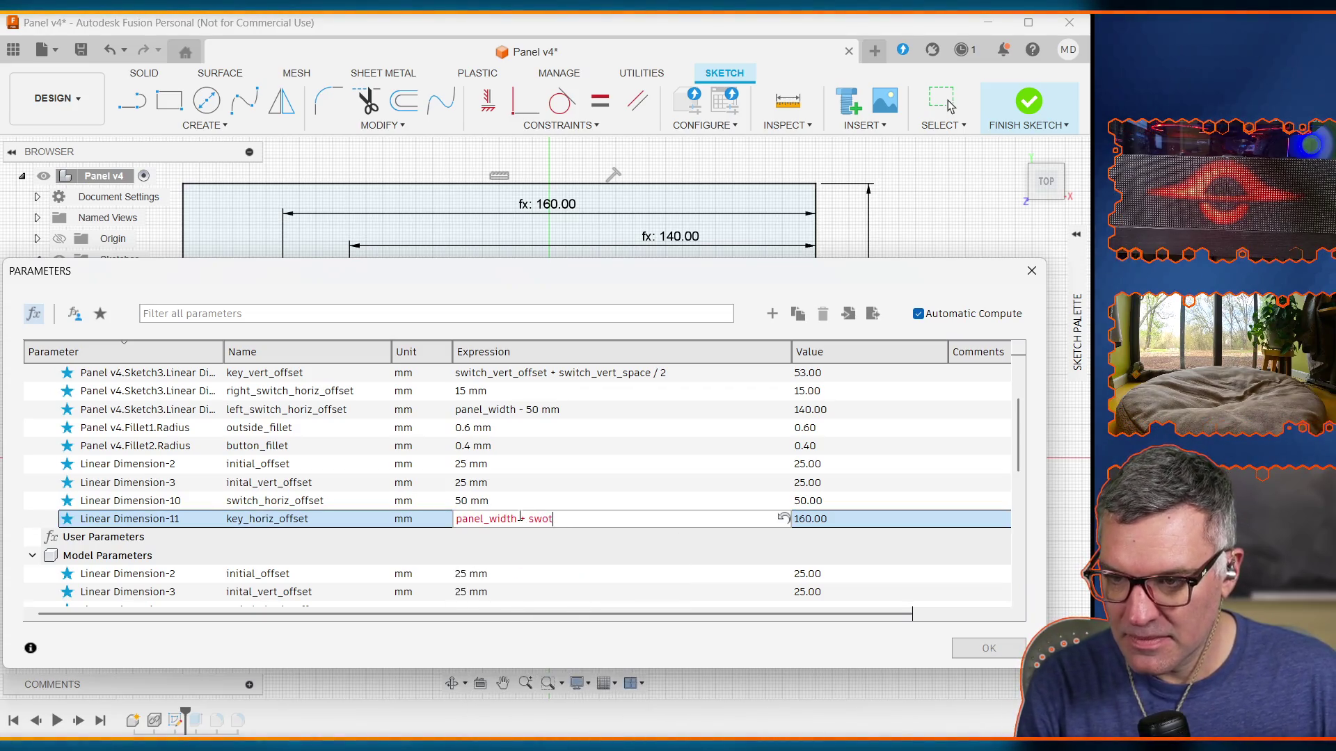
key("BackSpace")
key("BackSpace")
type("itch")
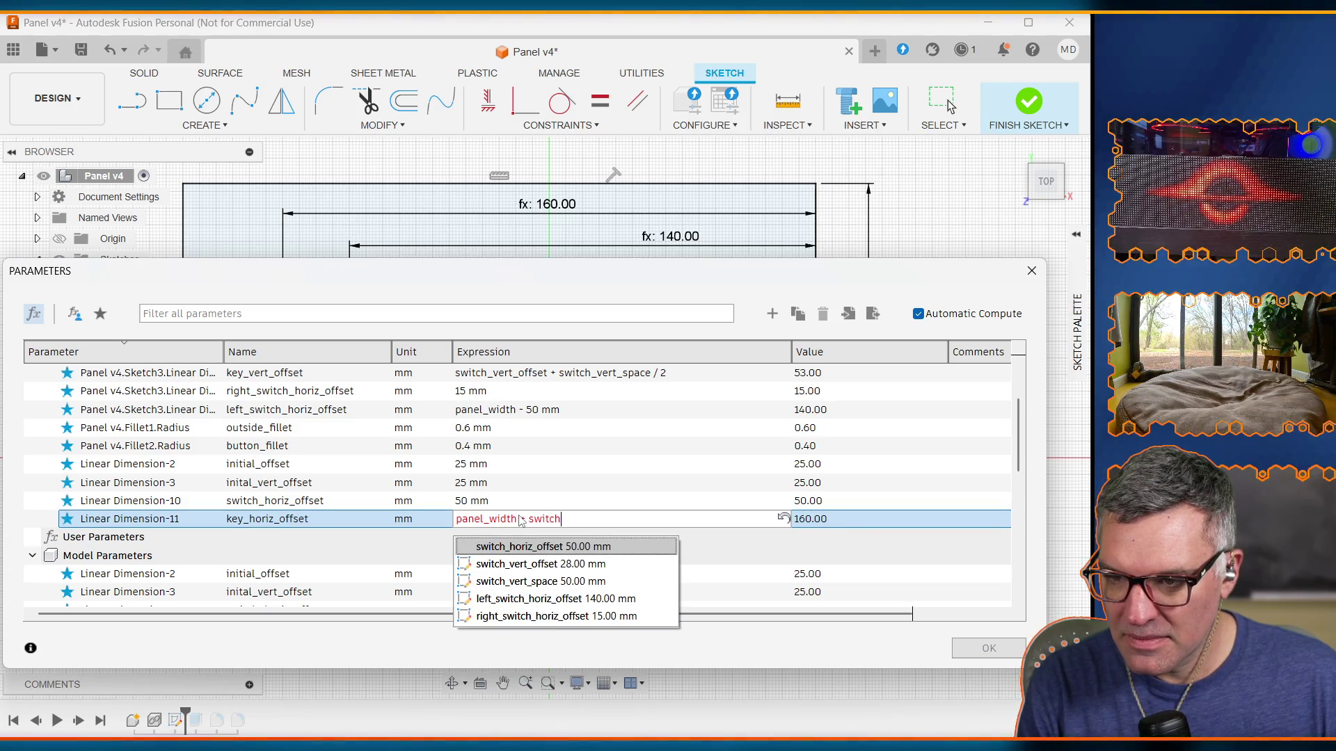
type("_hori")
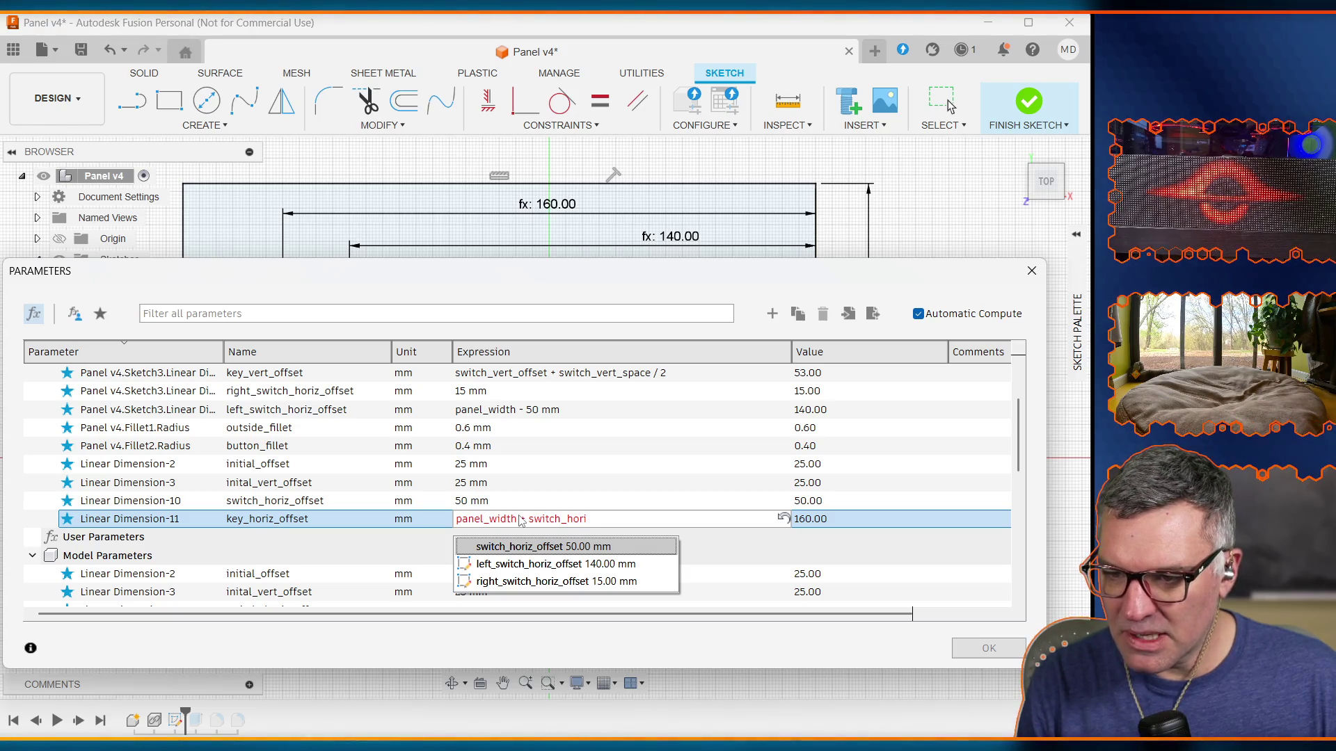
key("Down")
key("Down")
key("Up")
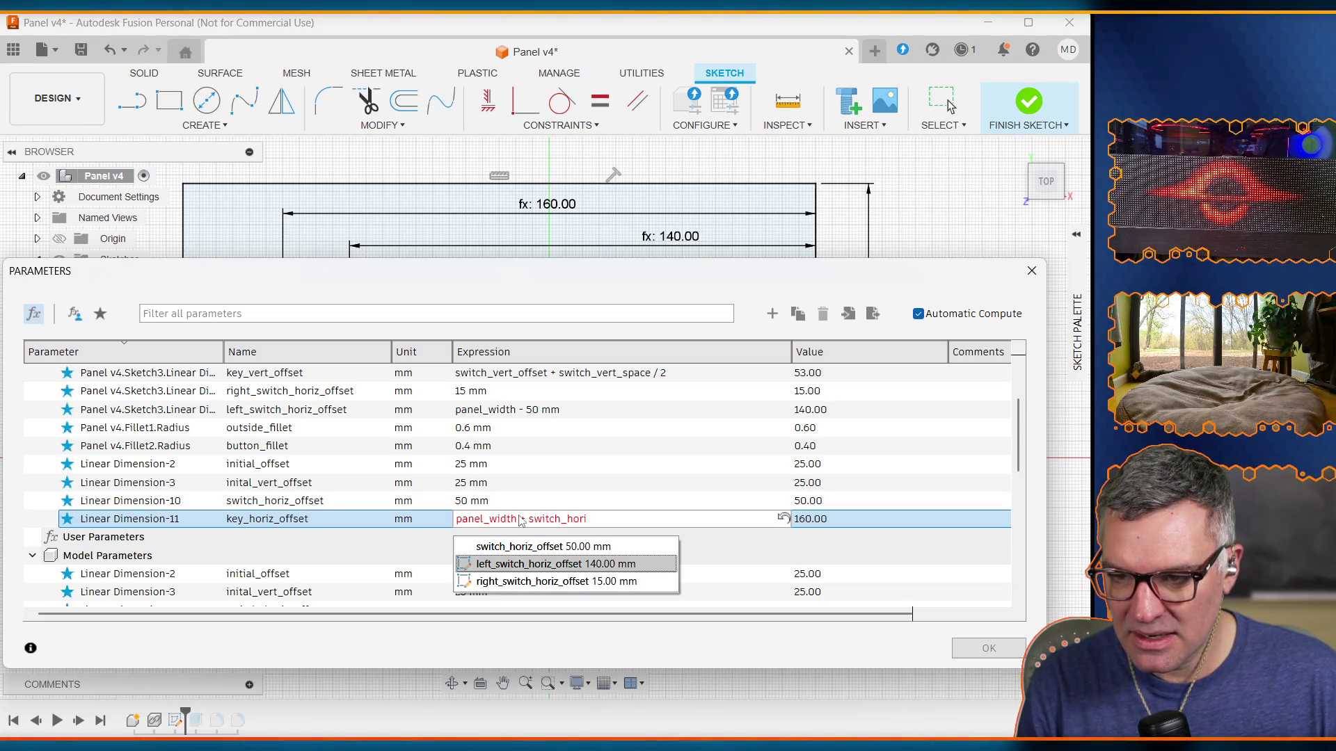
key("Return")
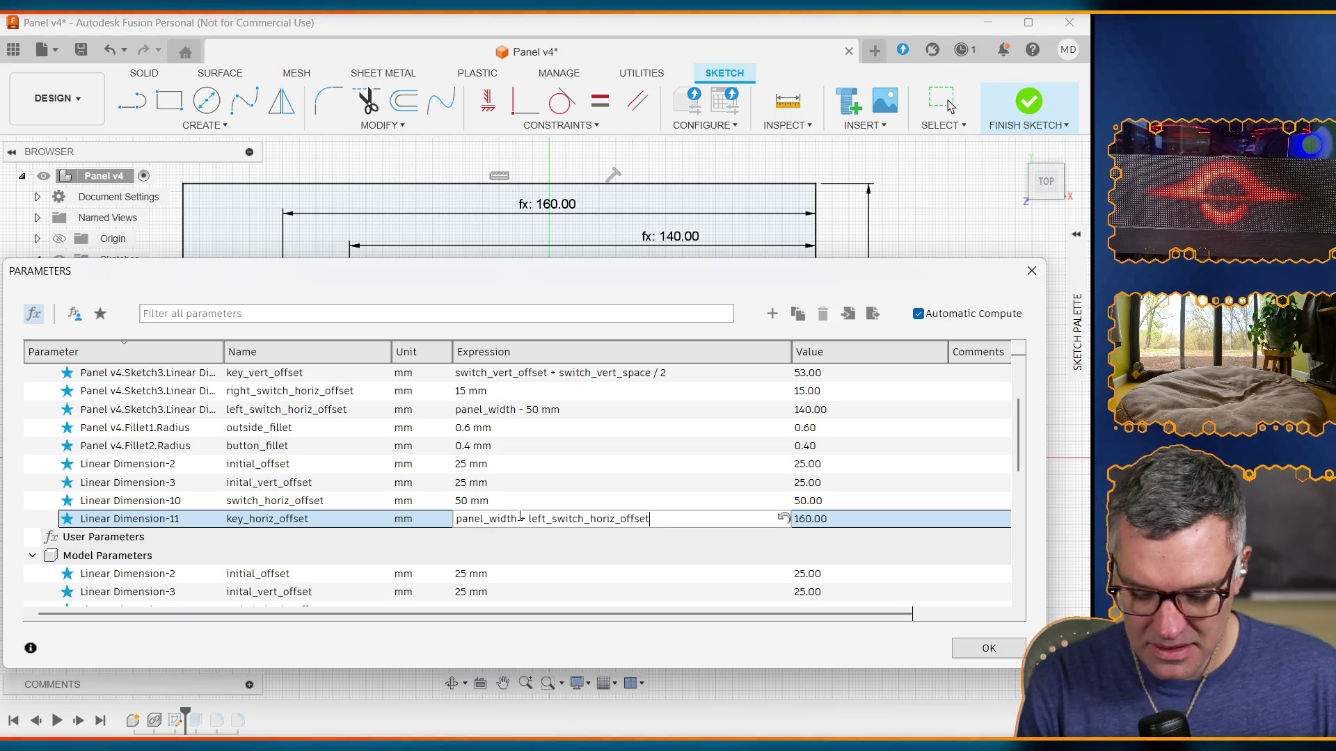
Step: Wrap the expression in parentheses as (panel_width + left_switch_horiz_offset)
type(" ) /2")
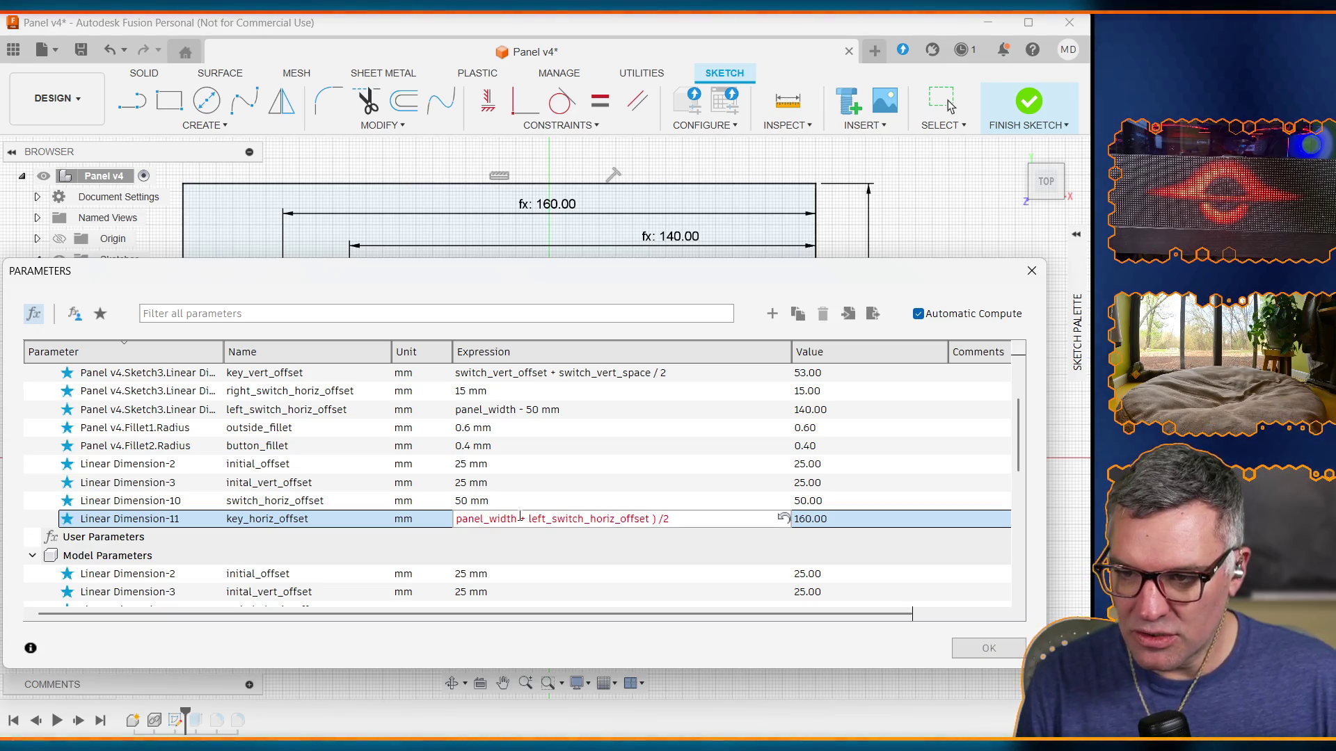
left_click(522, 519)
key("Home")
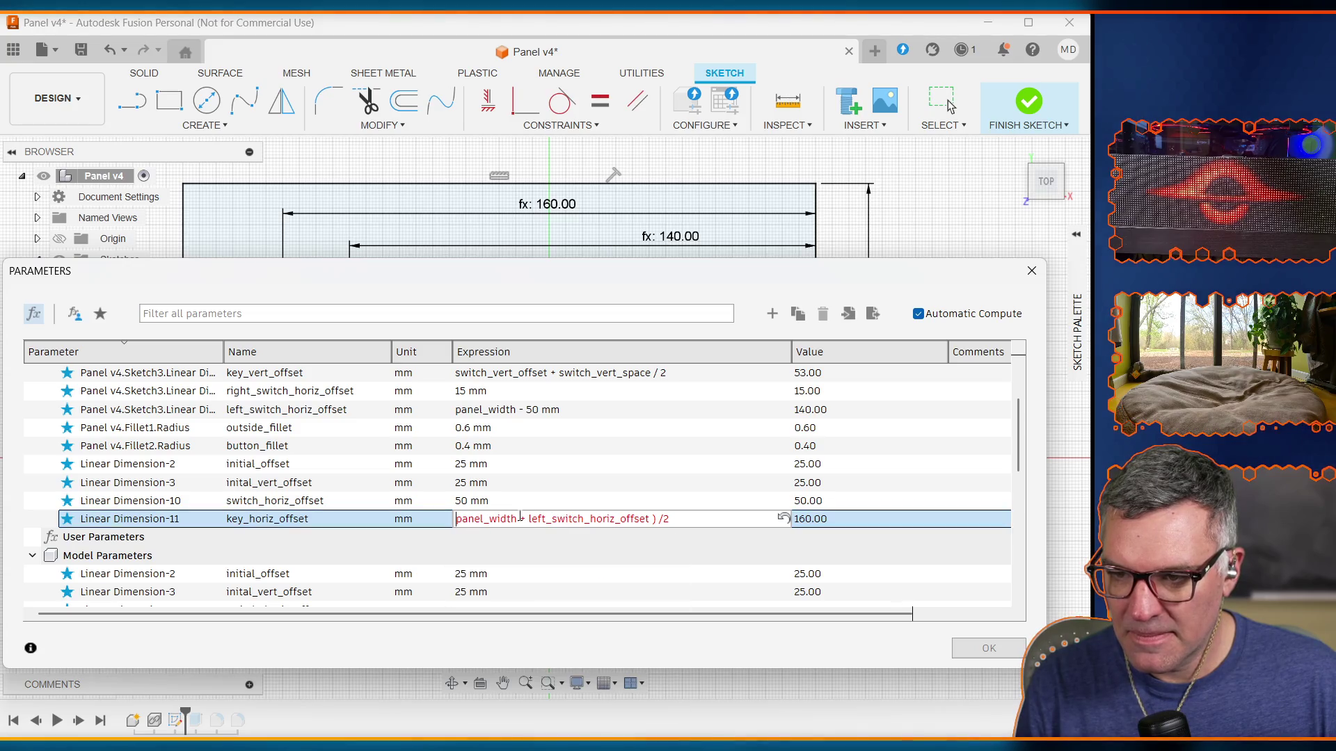
type("(")
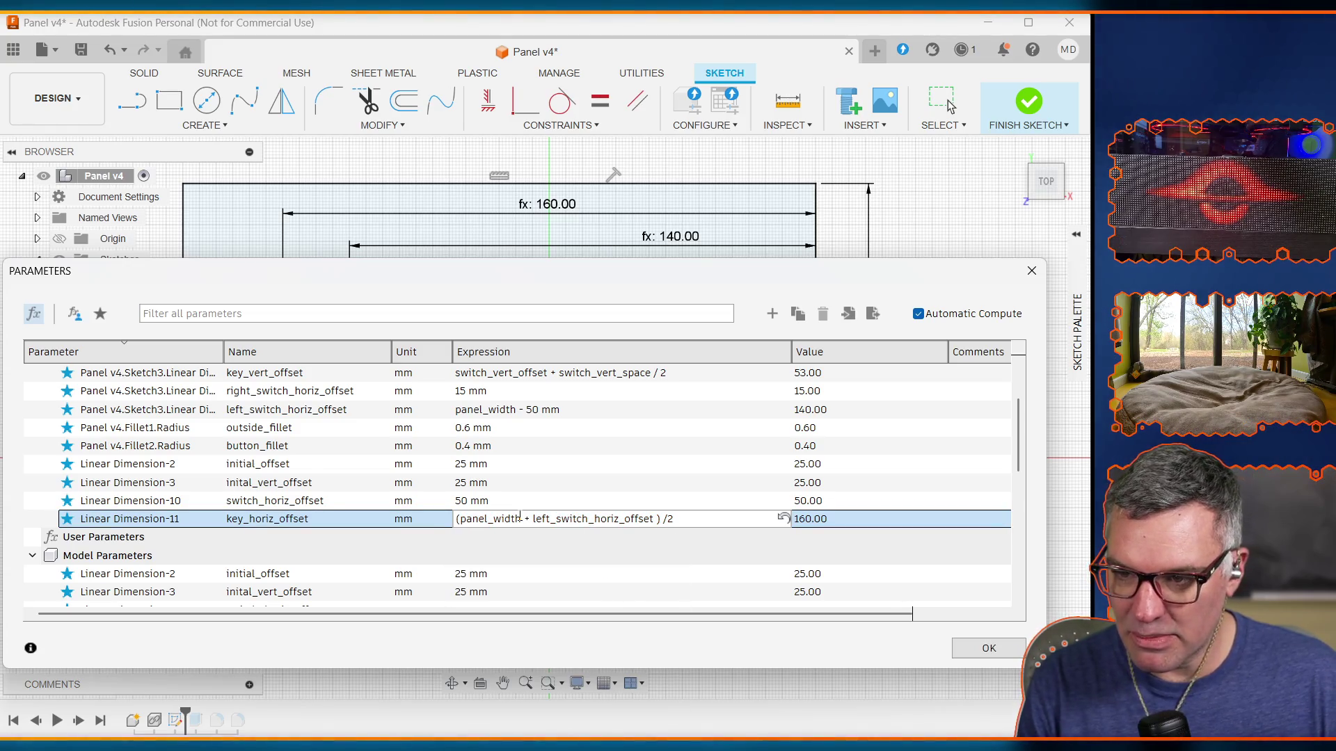